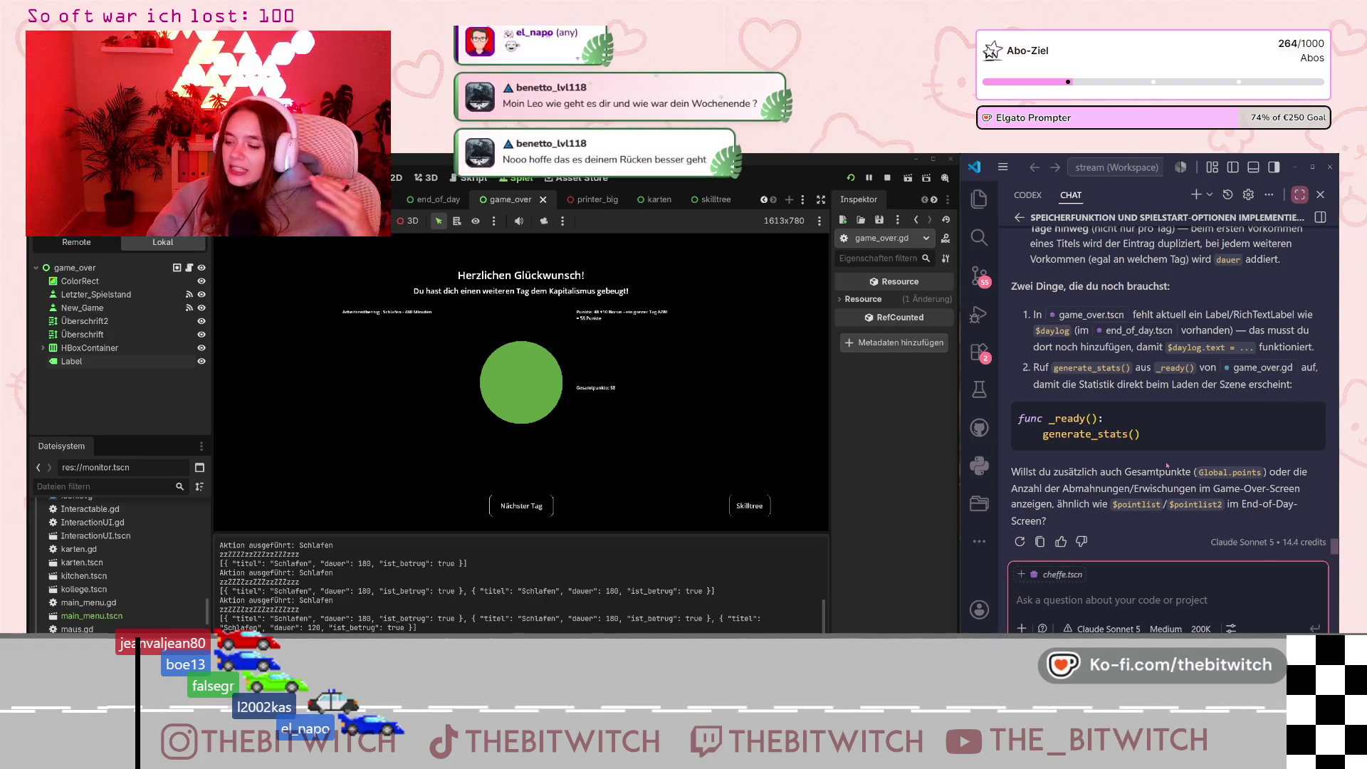
Create a new card named 'Steam Page' in the Notion Offstream column.
scroll(1140, 525, "up", 1)
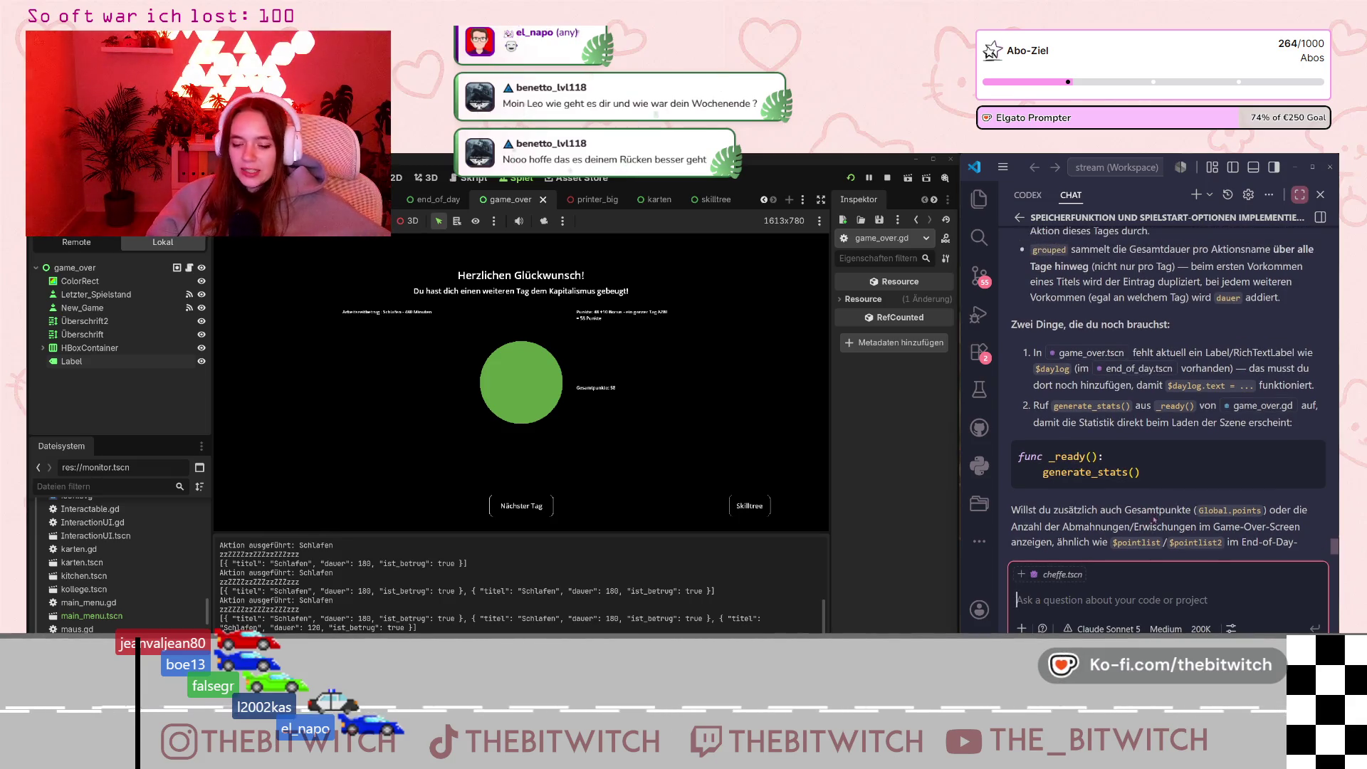
scroll(1164, 510, "up", 4)
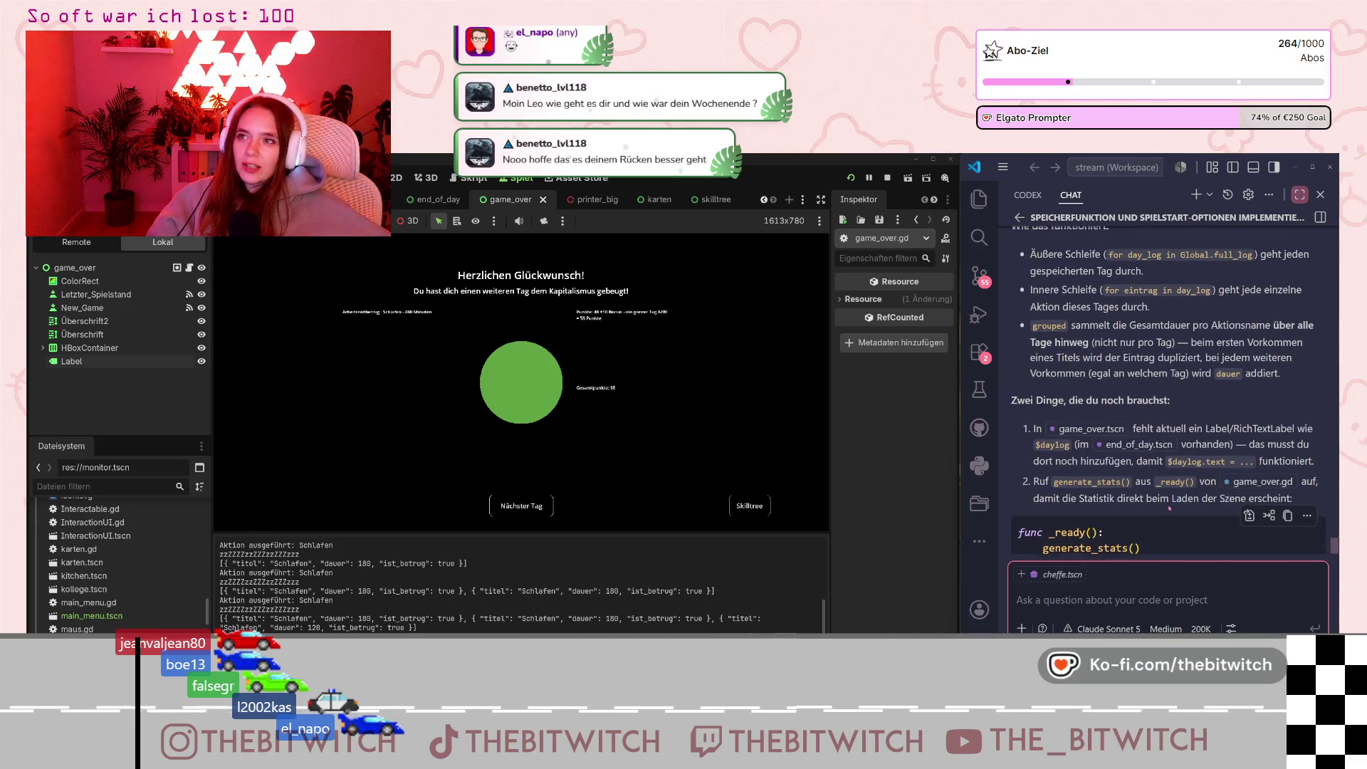
scroll(1171, 506, "up", 8)
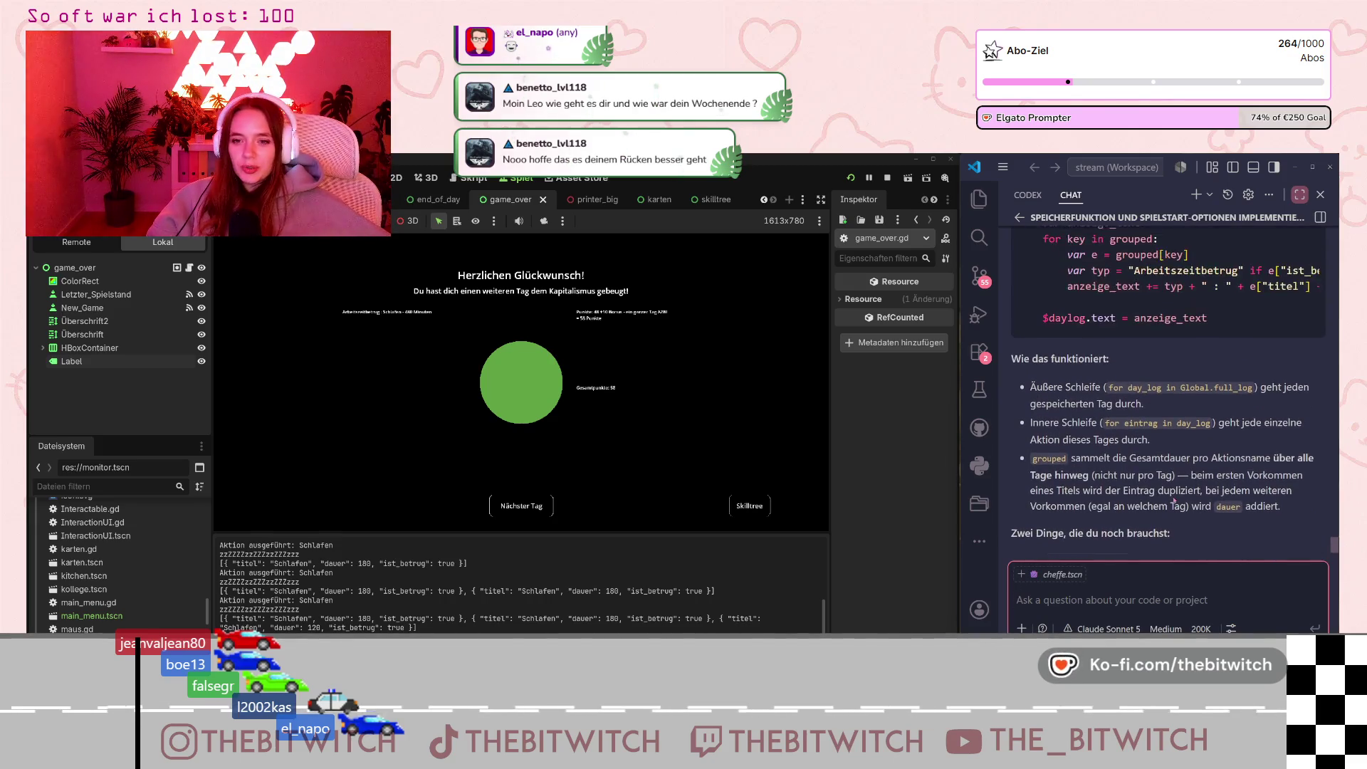
scroll(1179, 497, "up", 6)
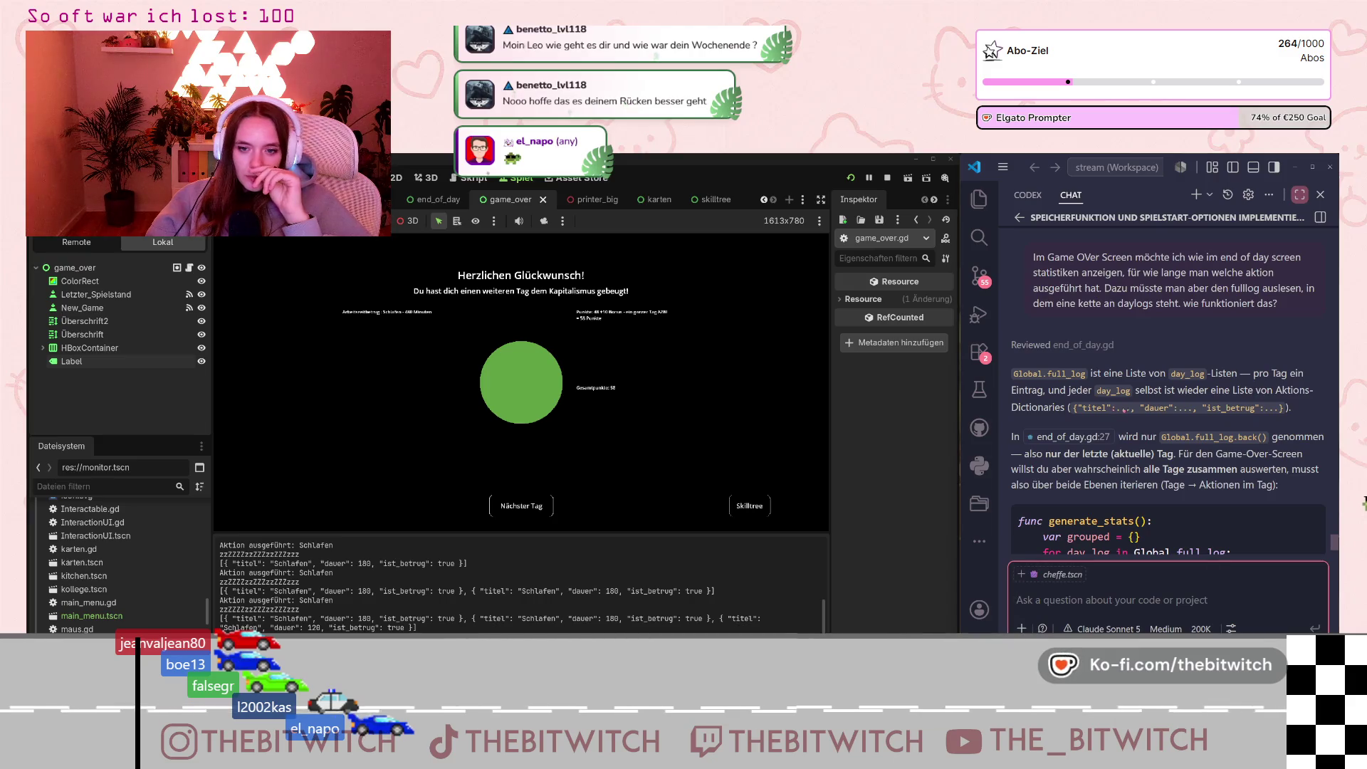
scroll(1132, 411, "down", 2)
scroll(1081, 415, "down", 1)
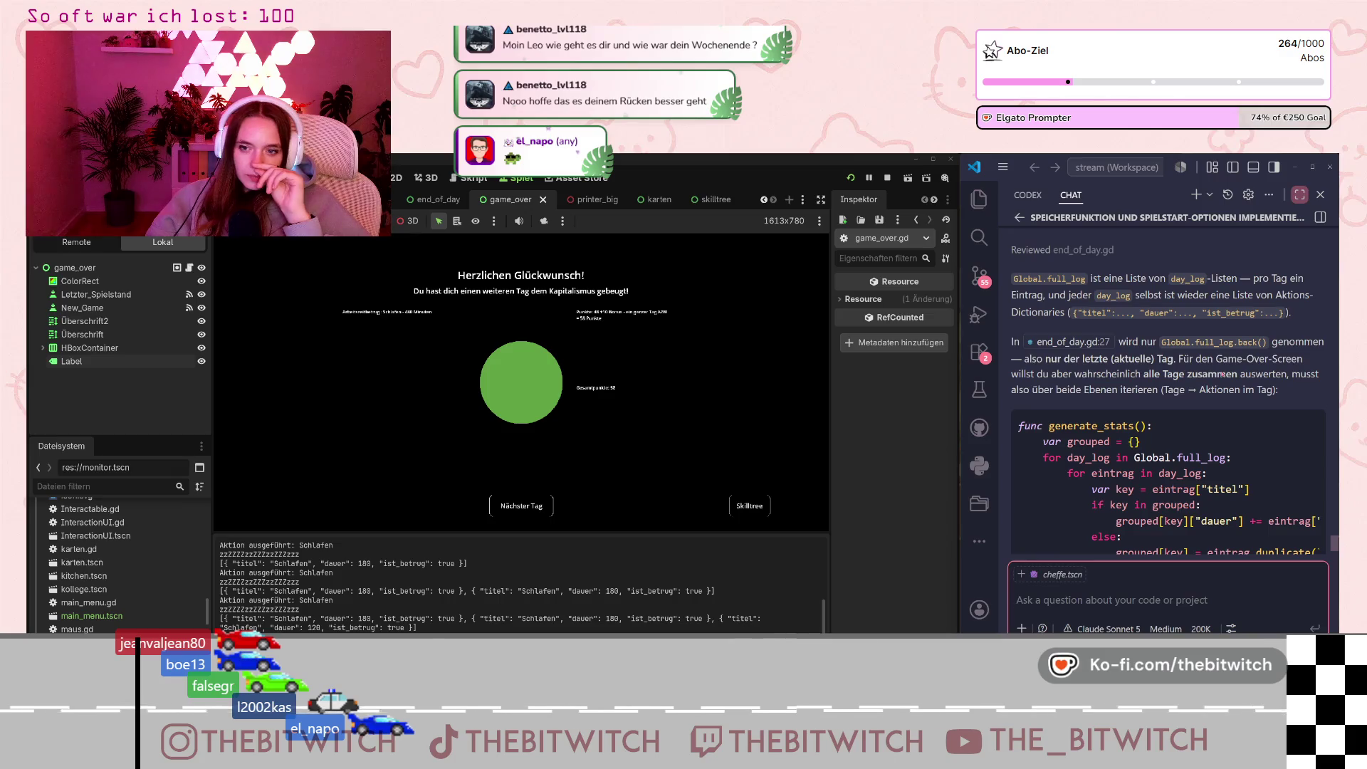
scroll(1072, 385, "down", 1)
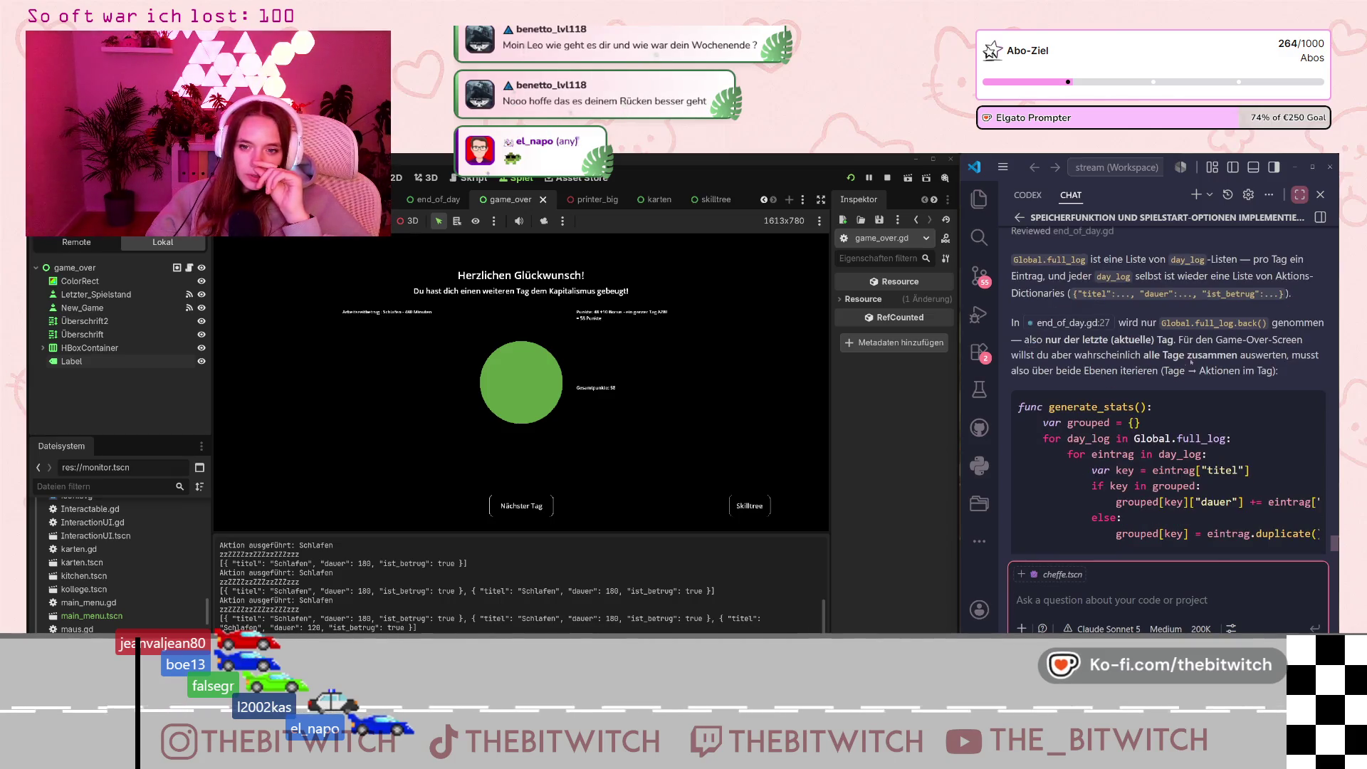
scroll(1158, 382, "down", 2)
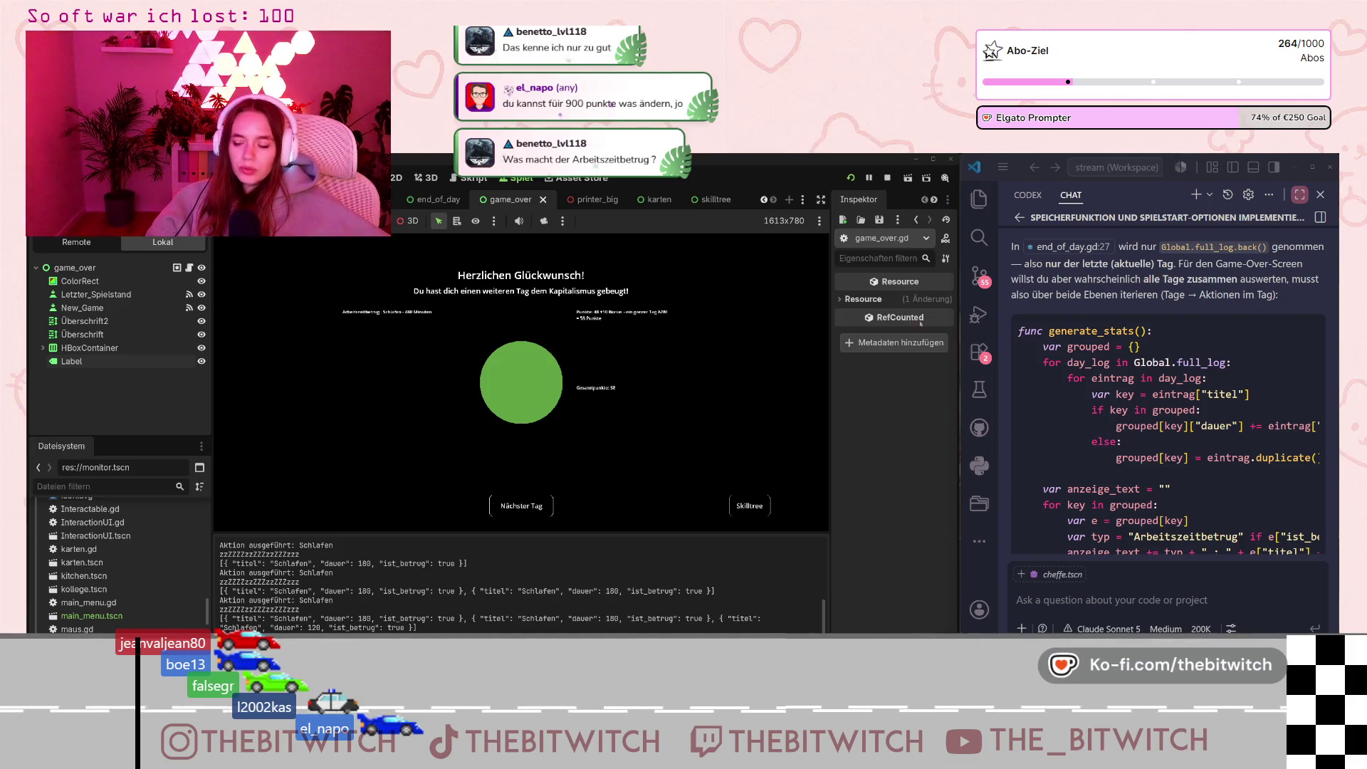
scroll(1129, 414, "up", 4)
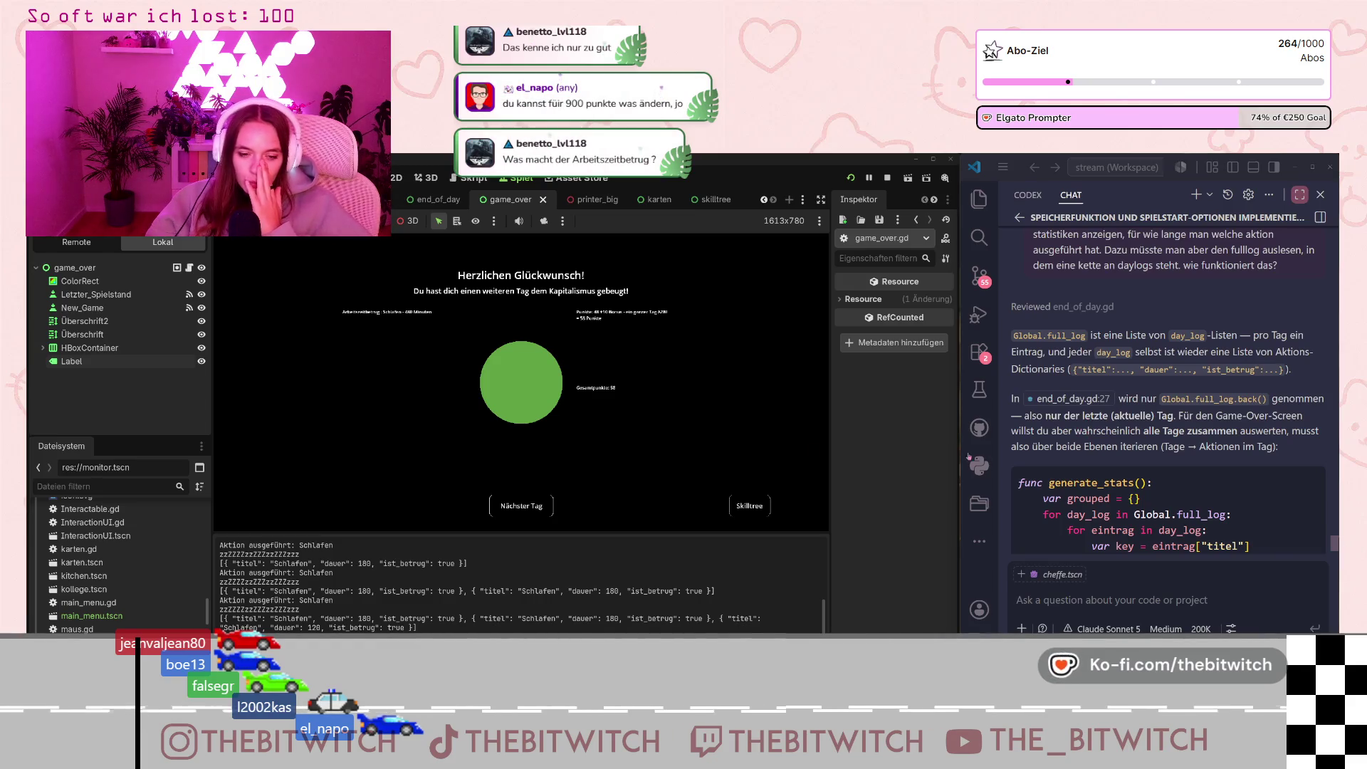
key("alt+Tab")
left_click(768, 471)
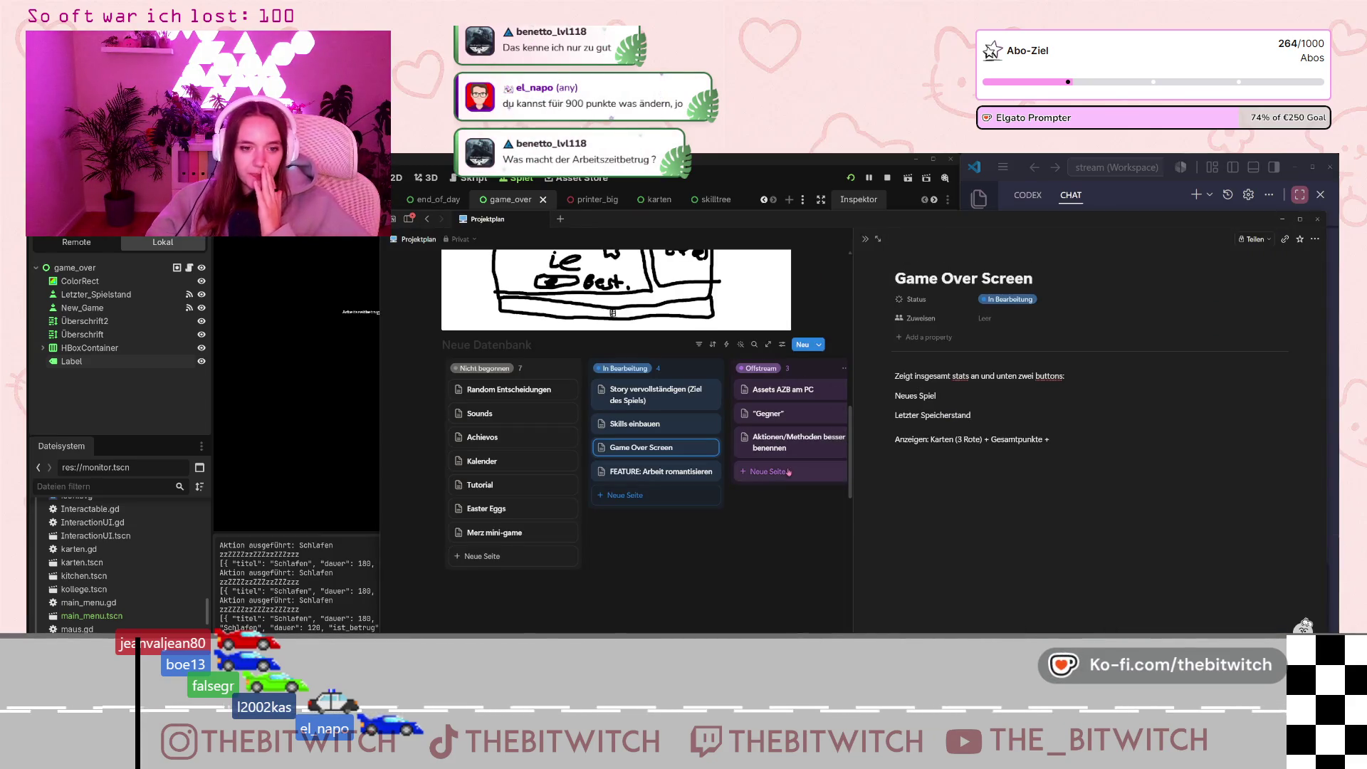
type("Steam")
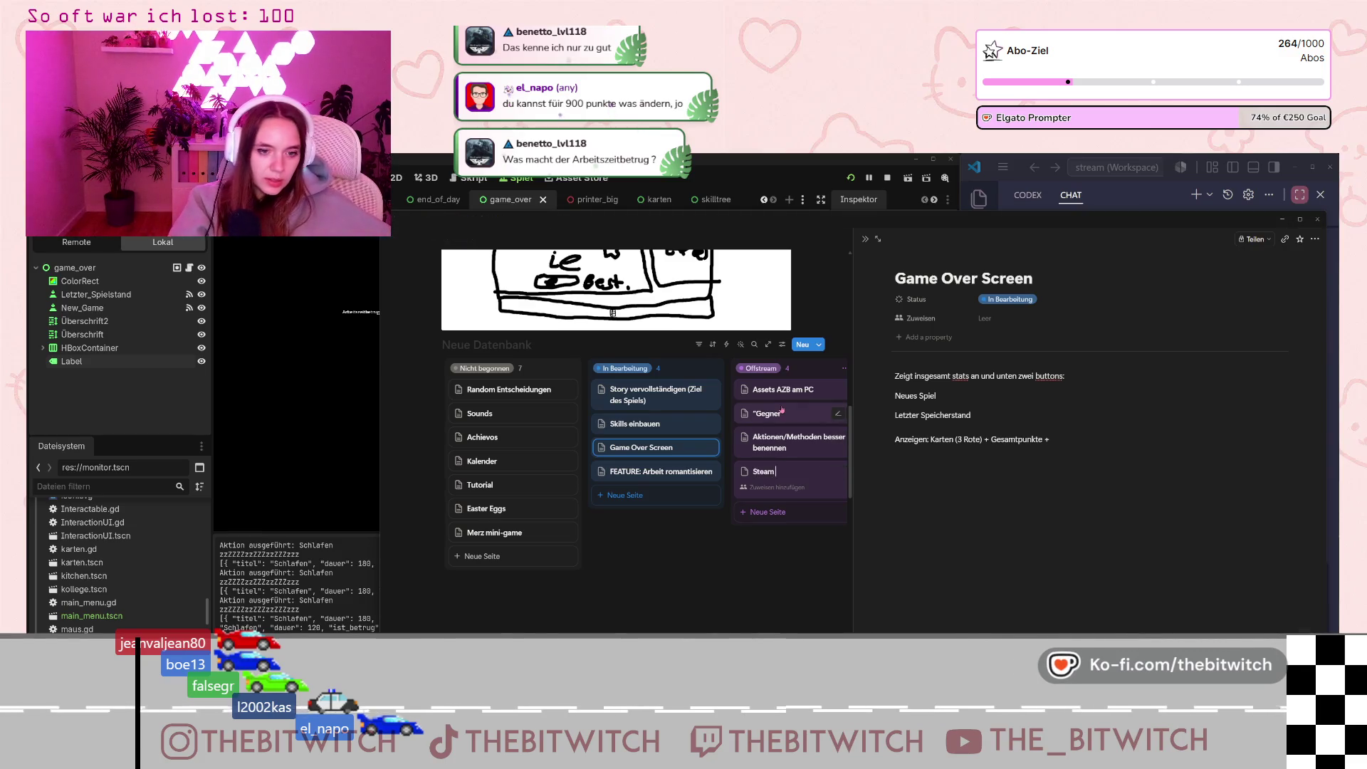
type(" Page")
key("Return")
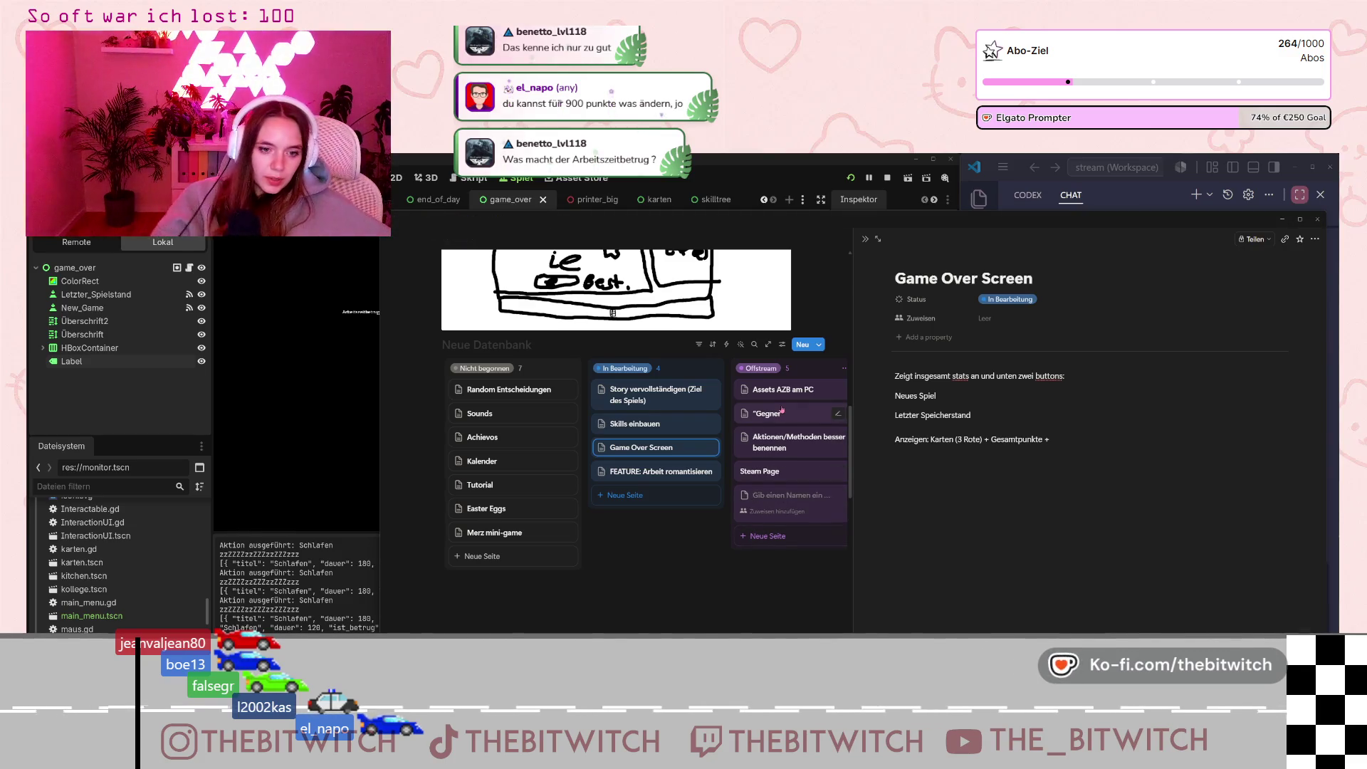
Add a note to the Steam Page card to ask a team member, then minimize the board.
left_click(796, 467)
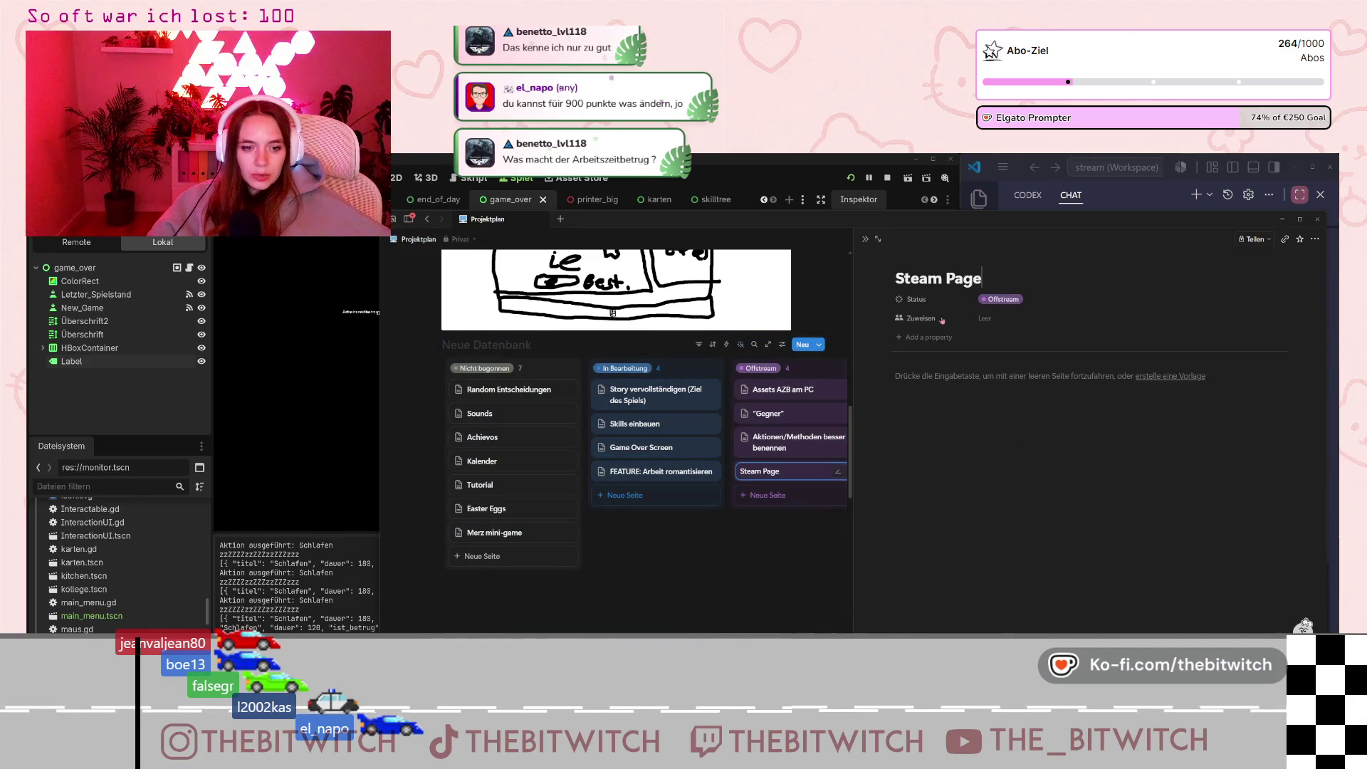
key("Escape")
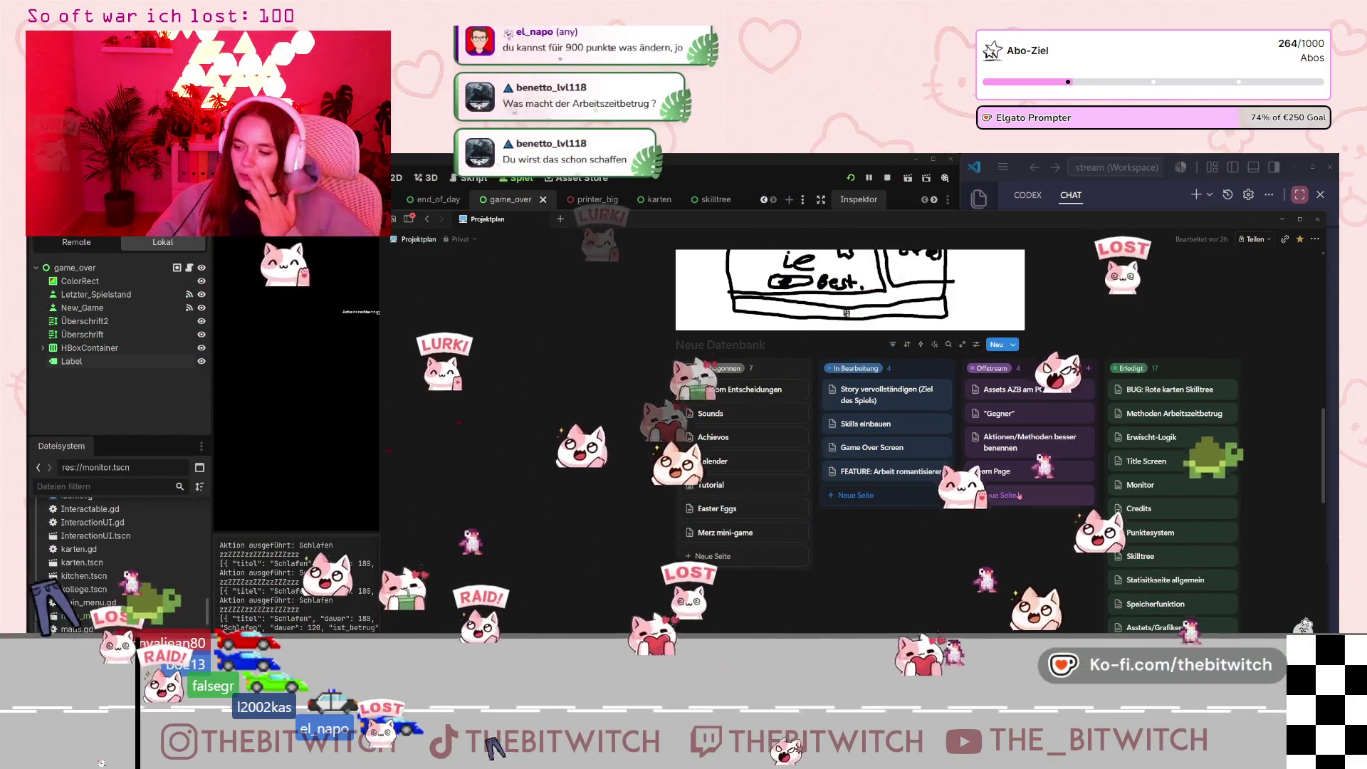
left_click(1026, 474)
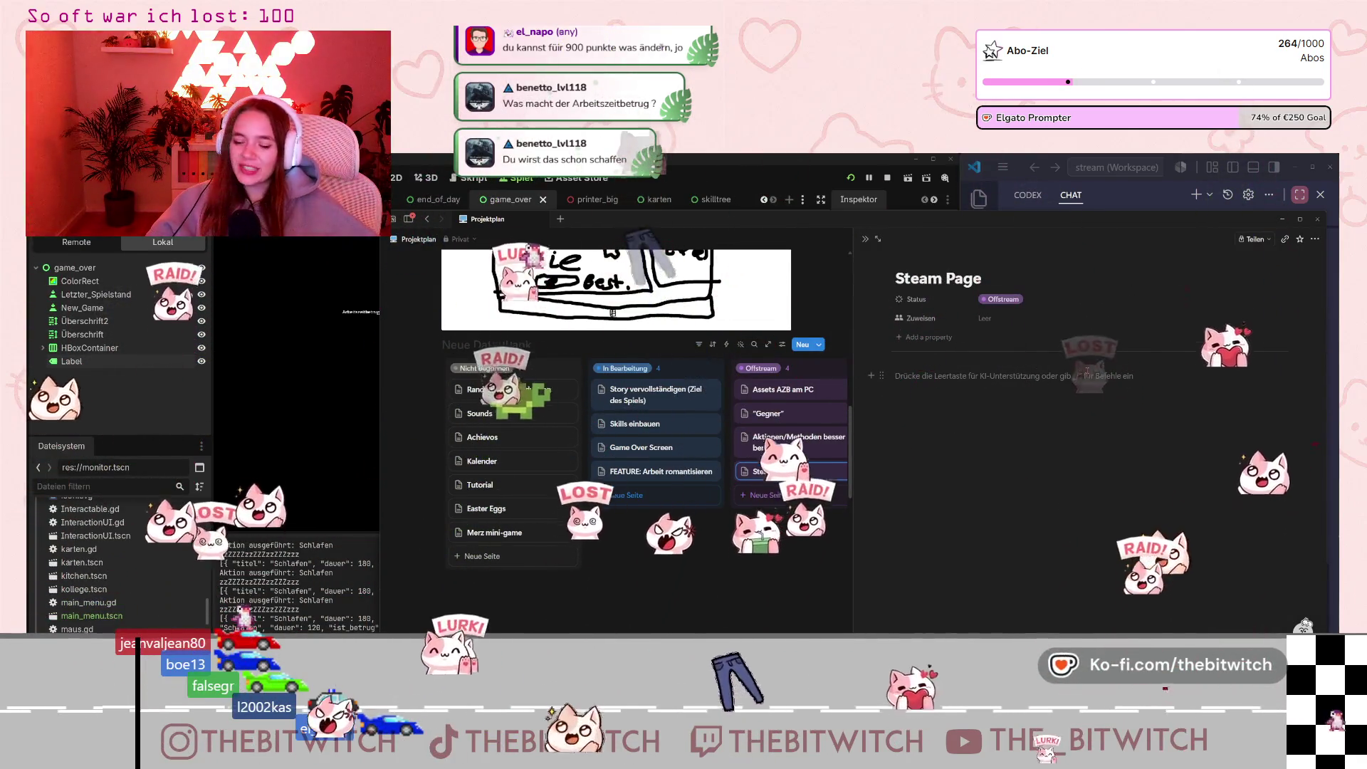
type("Shizzy")
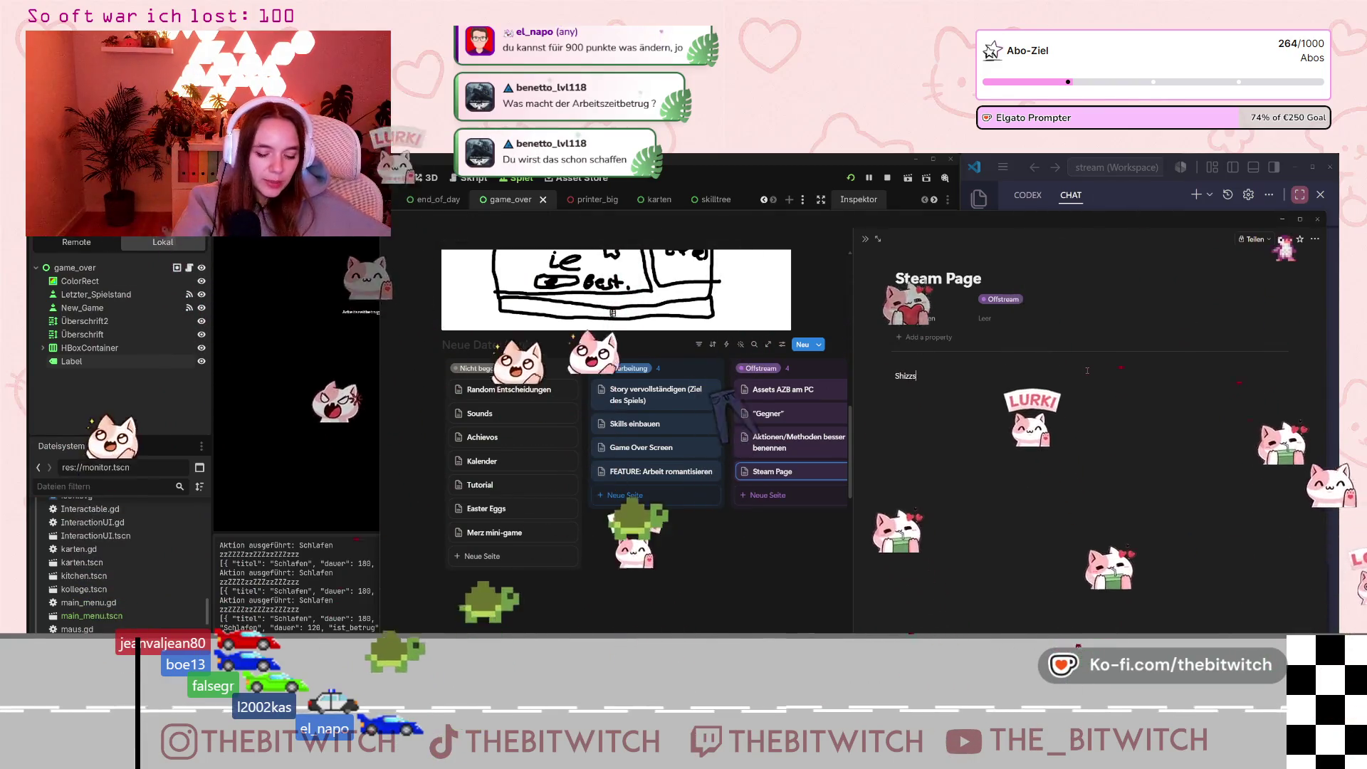
type(" fragen")
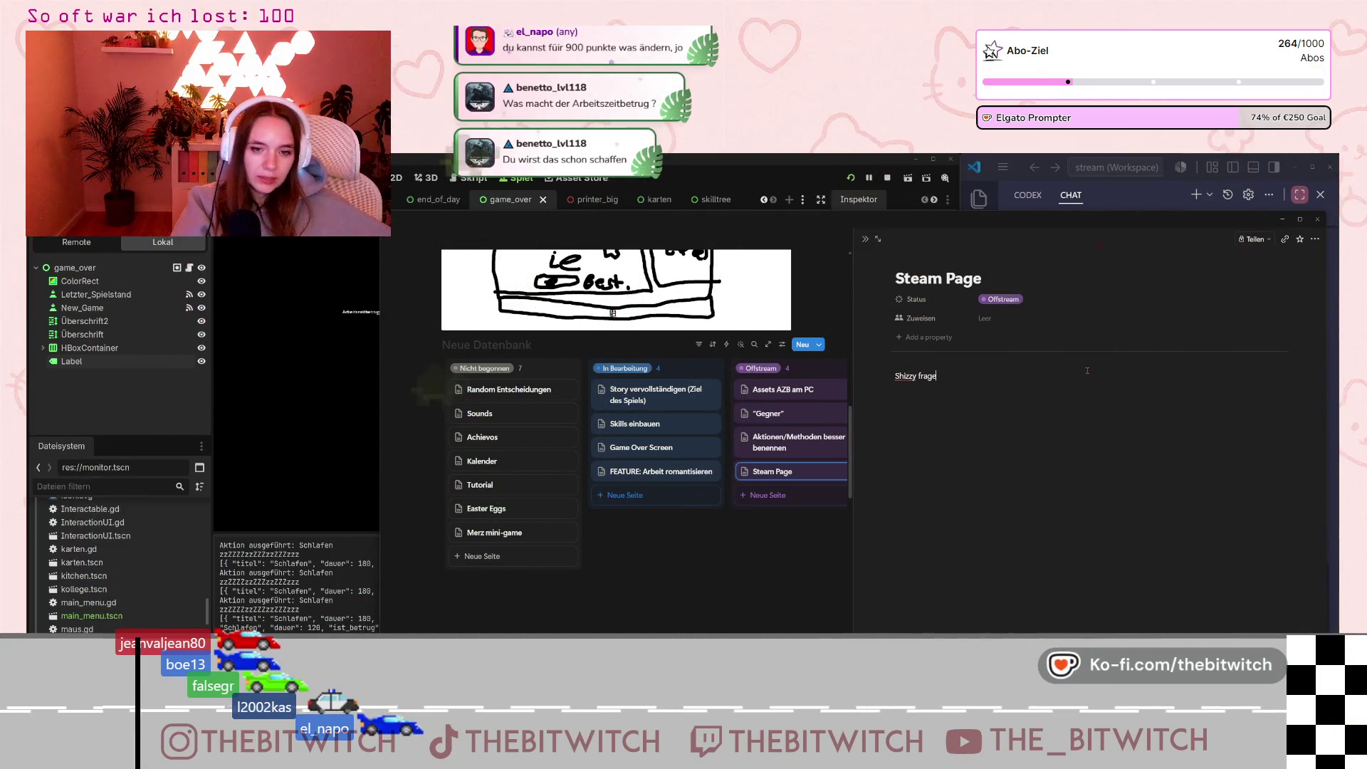
key("Return")
left_click(730, 613)
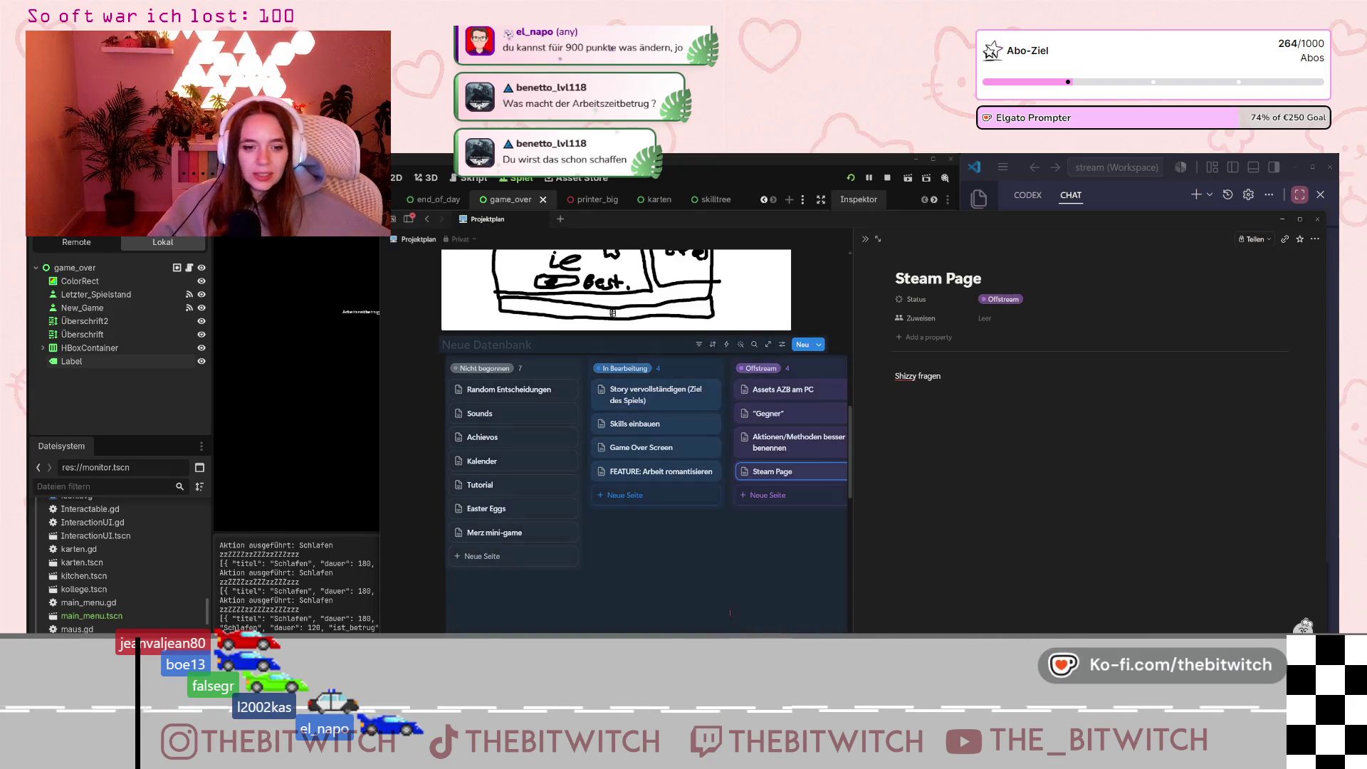
left_click(764, 577)
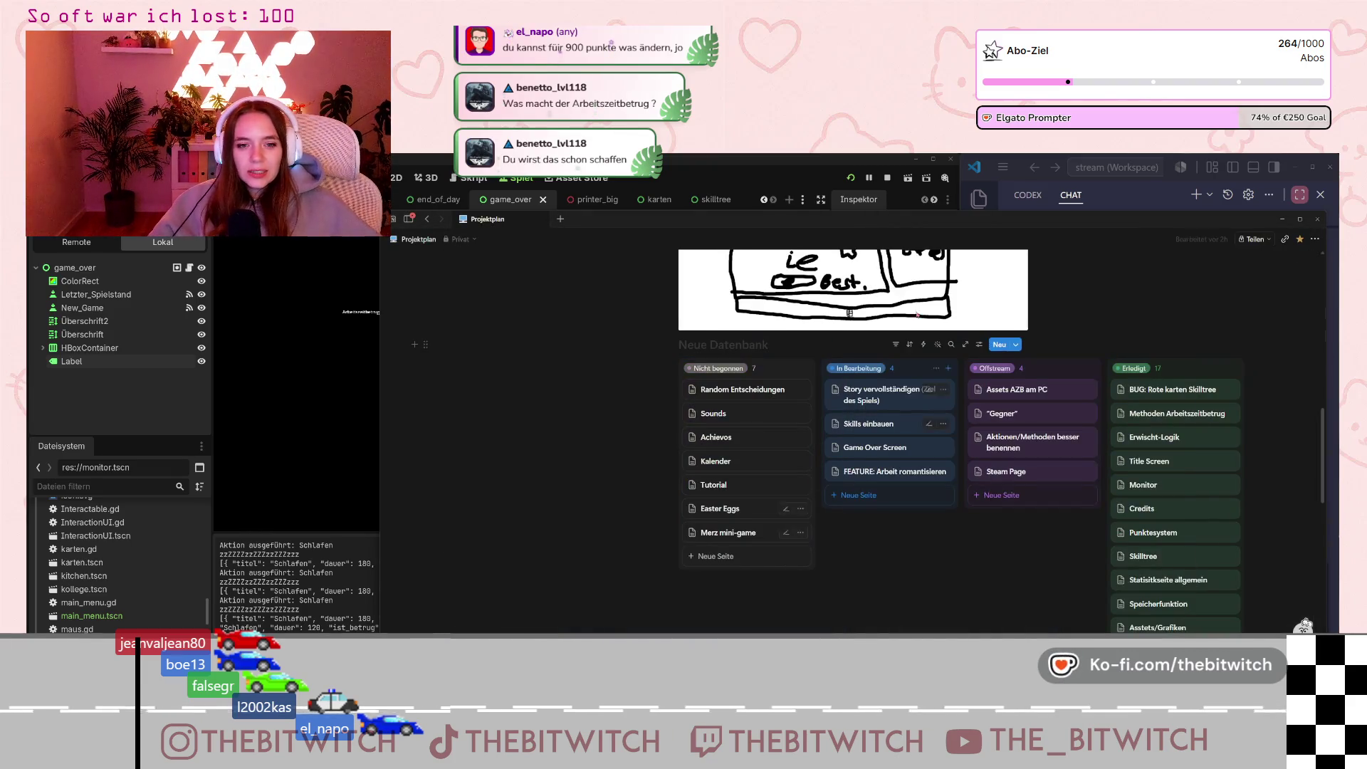
left_click(1282, 220)
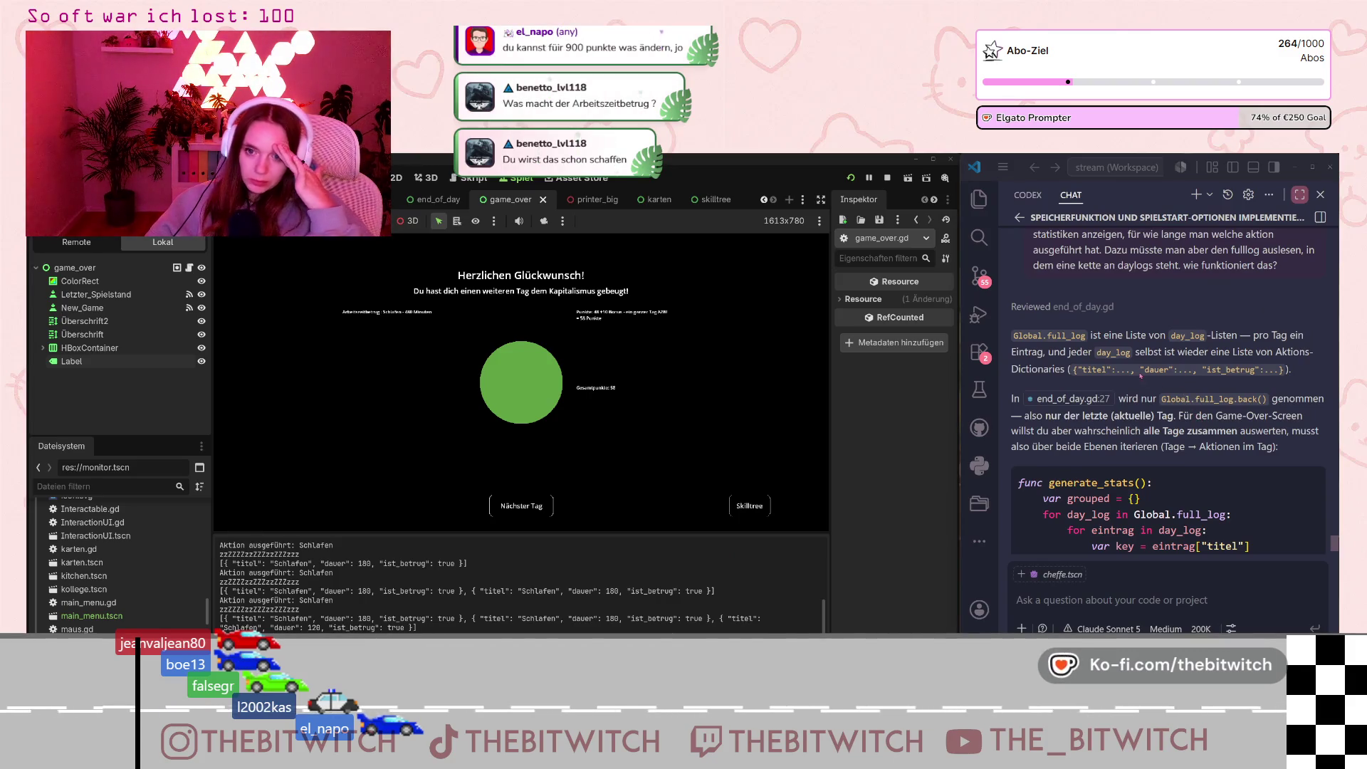
Open game_over.gd and insert an empty line after line 6 inside _ready().
scroll(1140, 380, "down", 2)
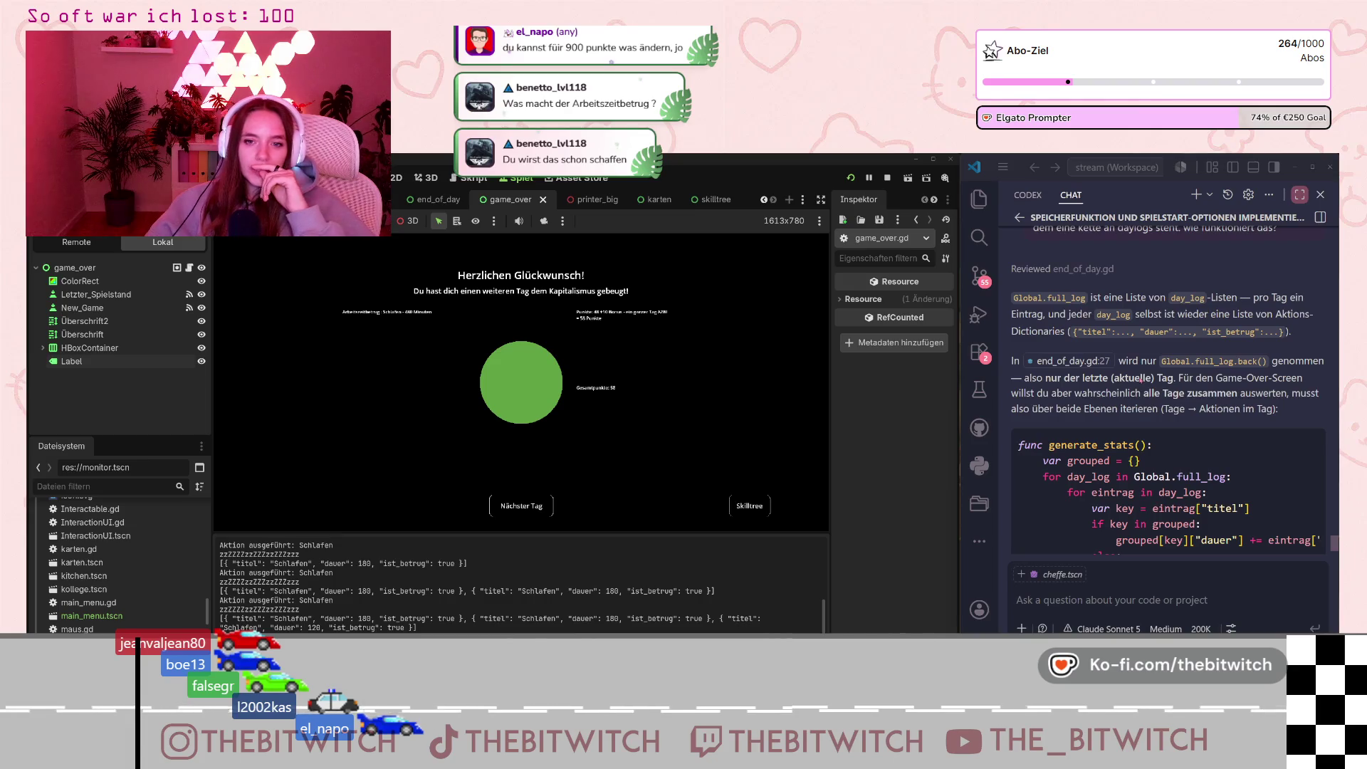
scroll(1192, 421, "down", 1)
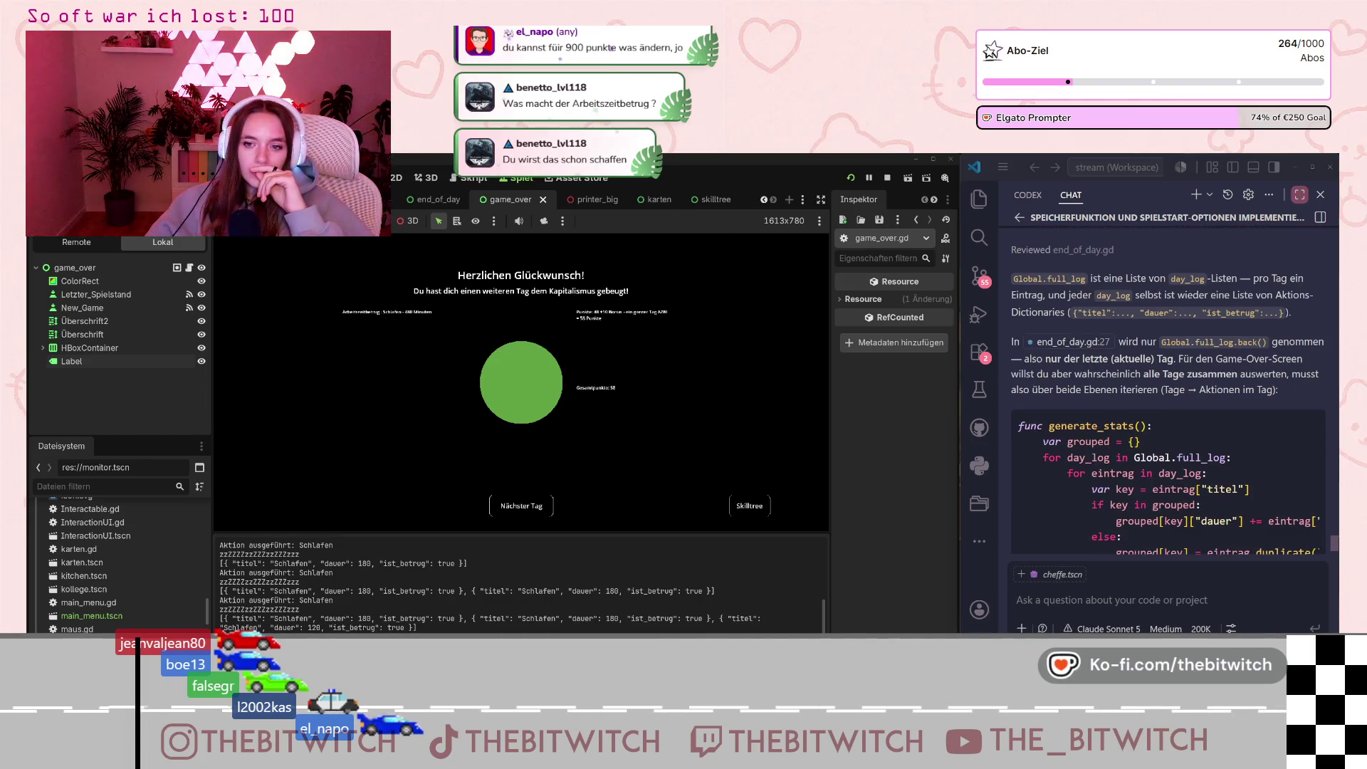
left_click(763, 200)
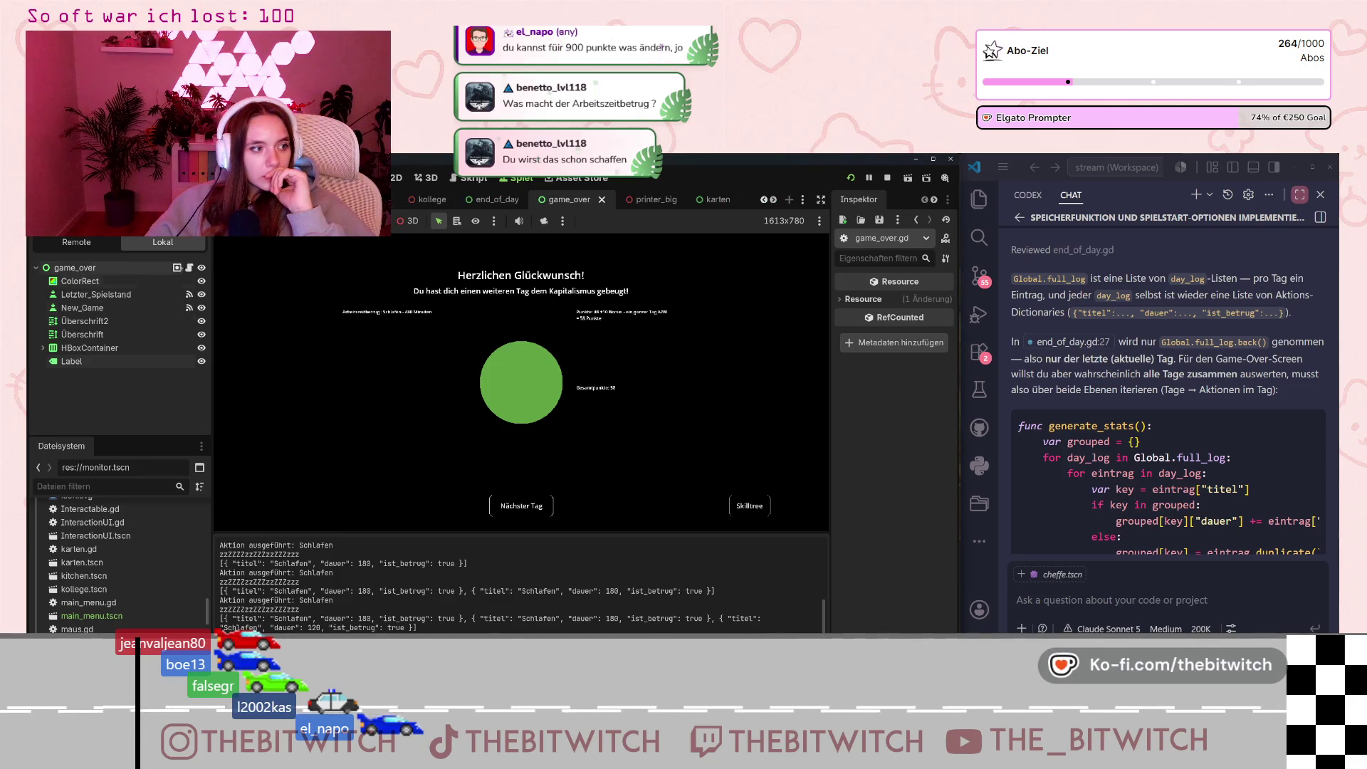
left_click(466, 177)
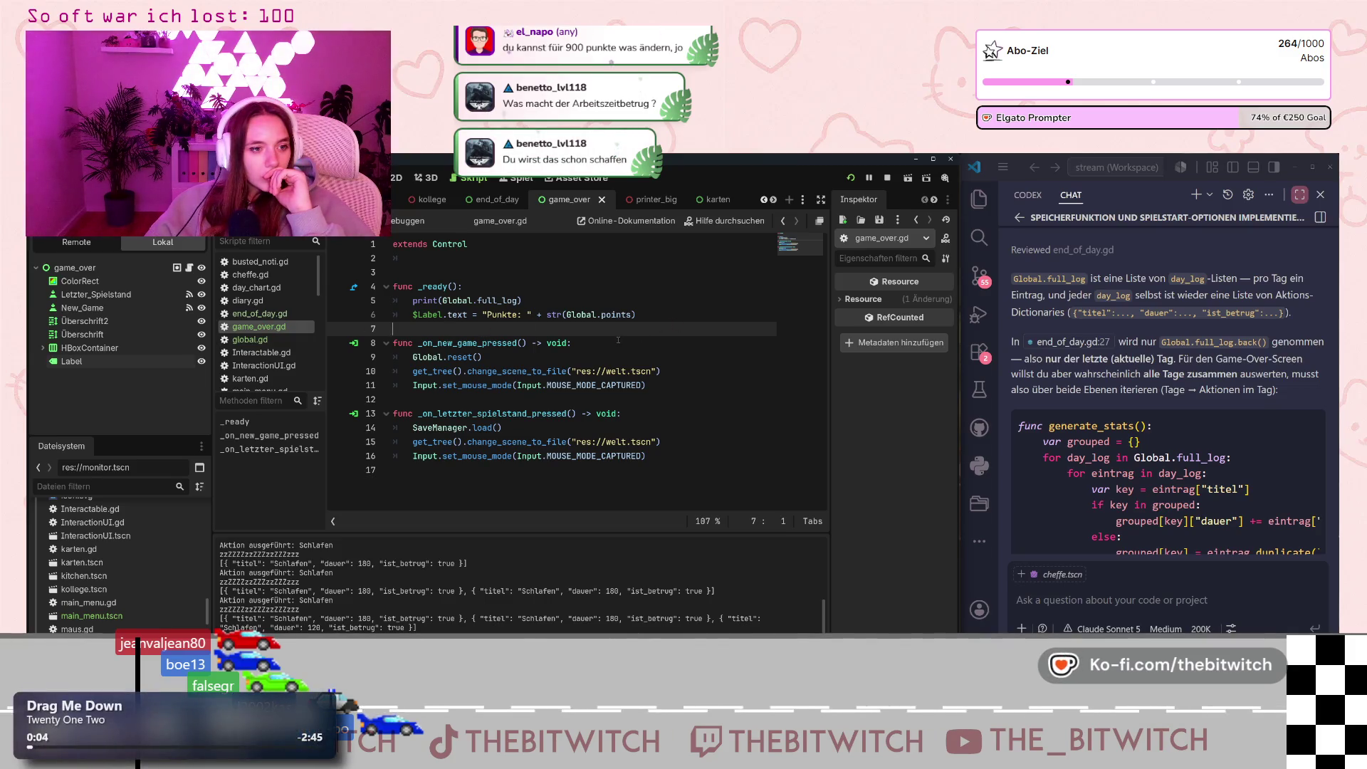
left_click(633, 318)
key("Return")
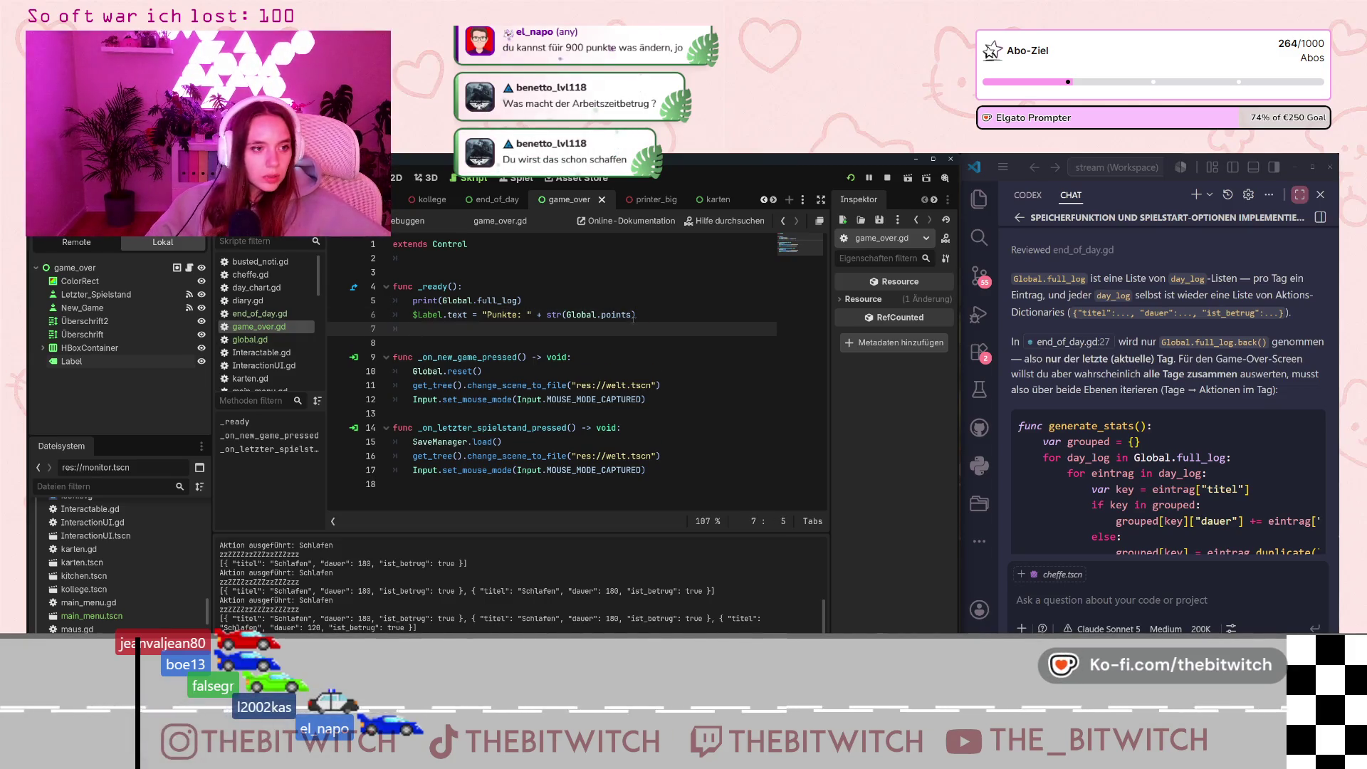
type("#")
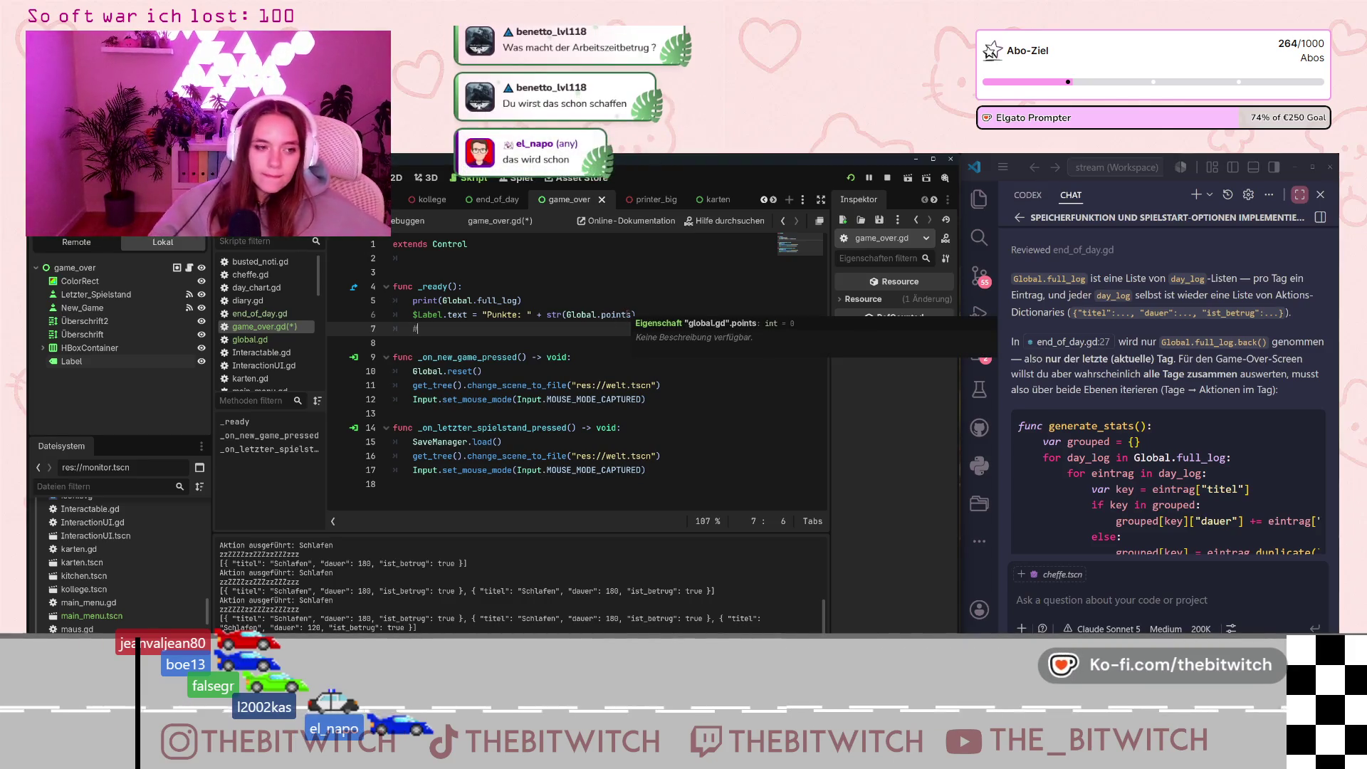
key("BackSpace")
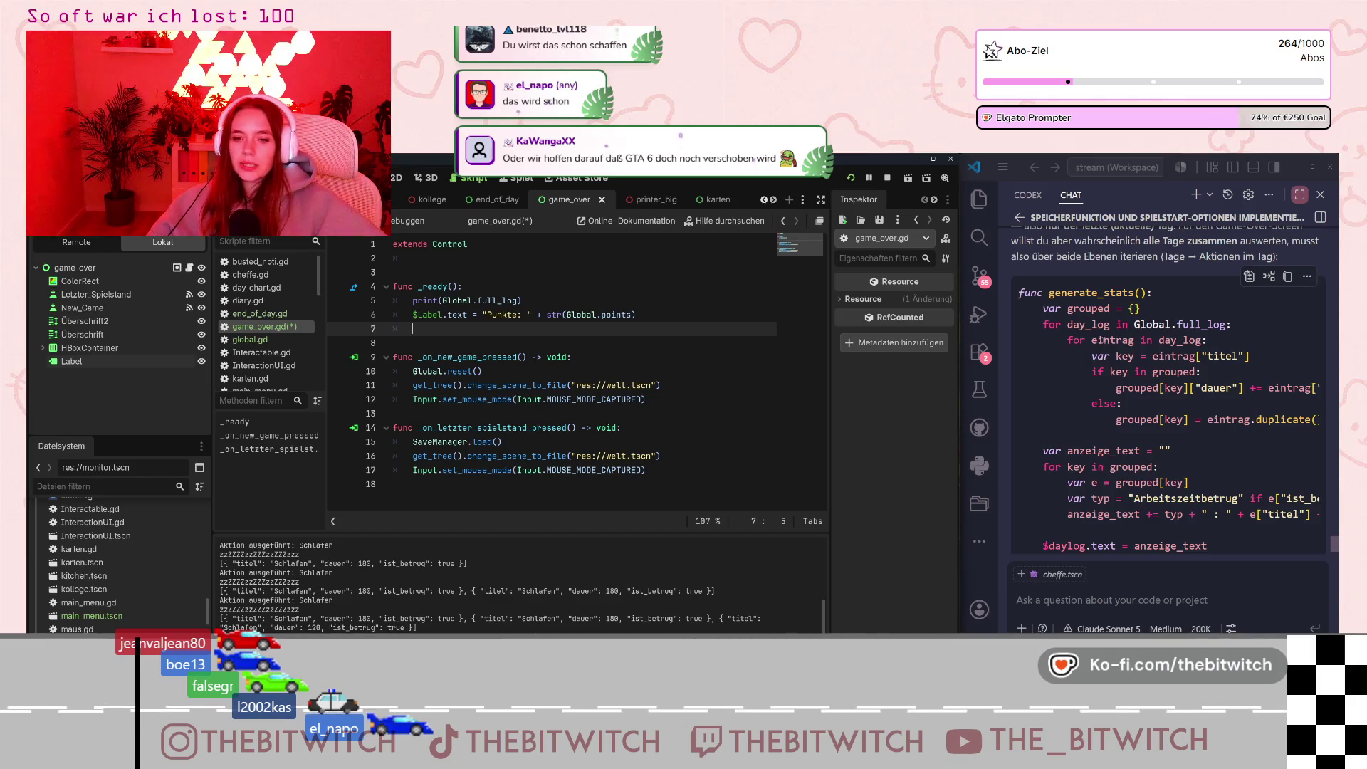
left_click(1132, 341)
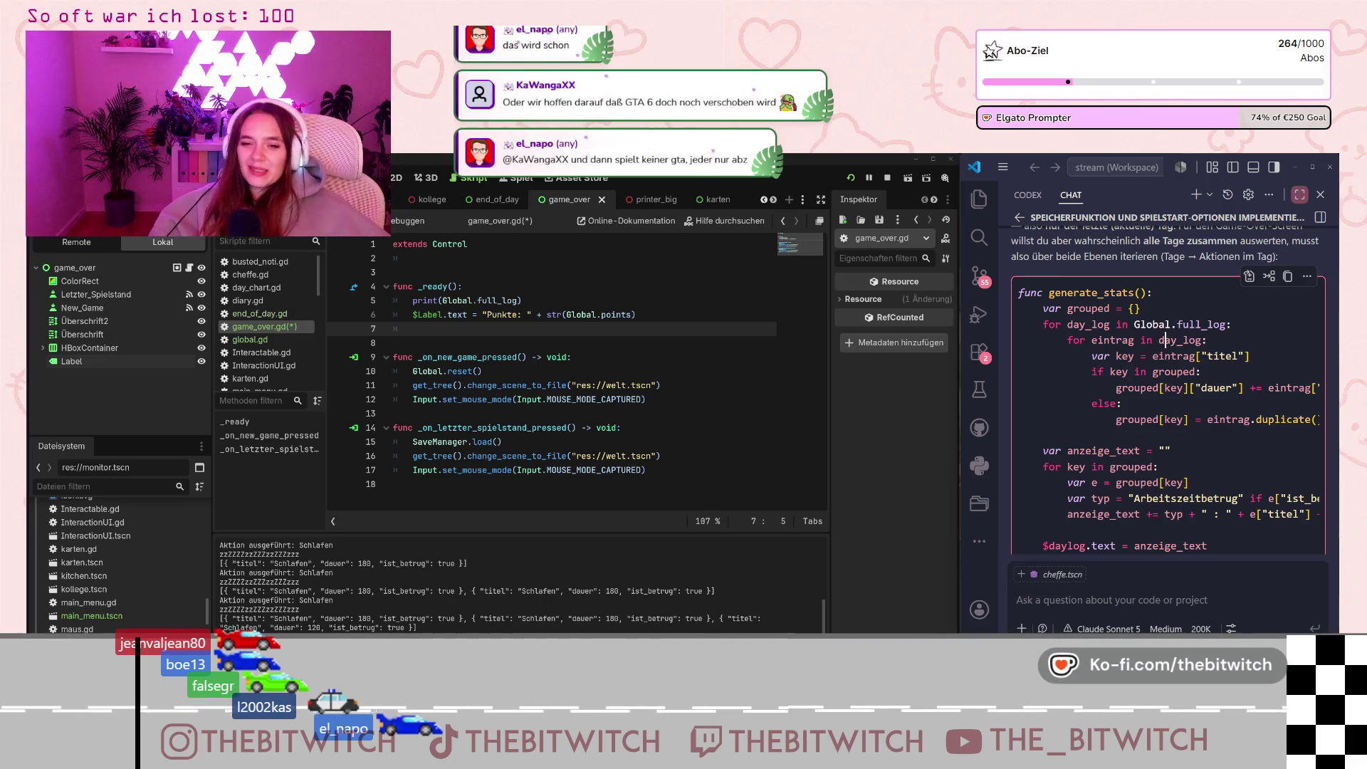
scroll(1123, 413, "down", 3)
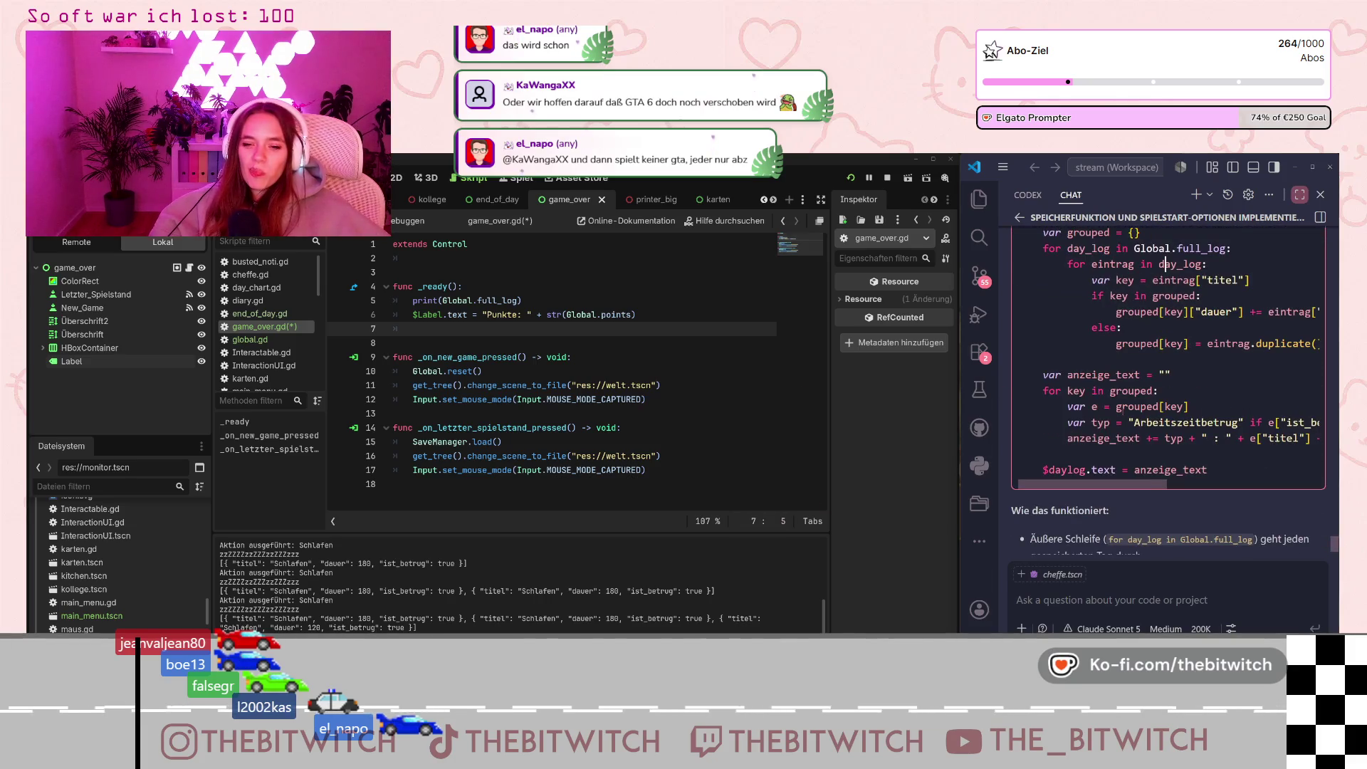
scroll(1123, 412, "up", 3)
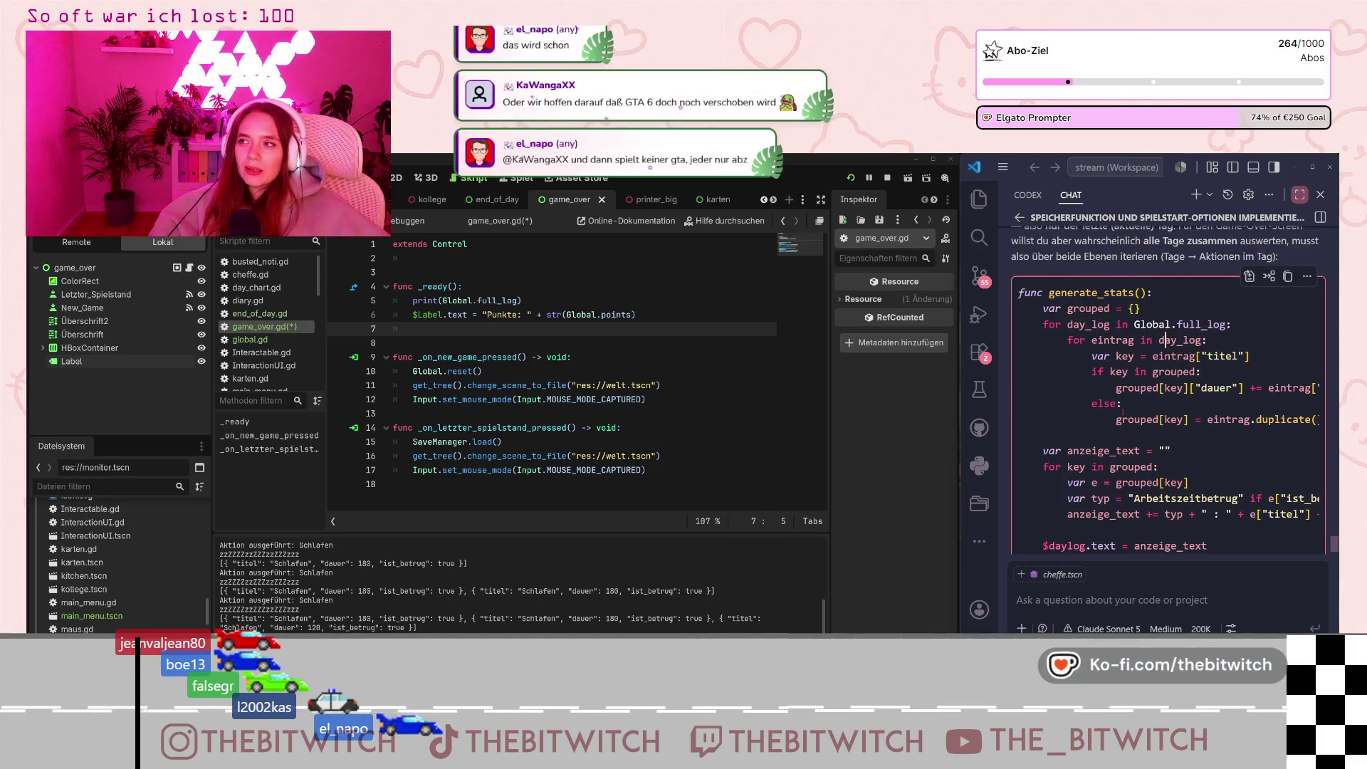
scroll(1123, 412, "down", 2)
scroll(1123, 413, "up", 2)
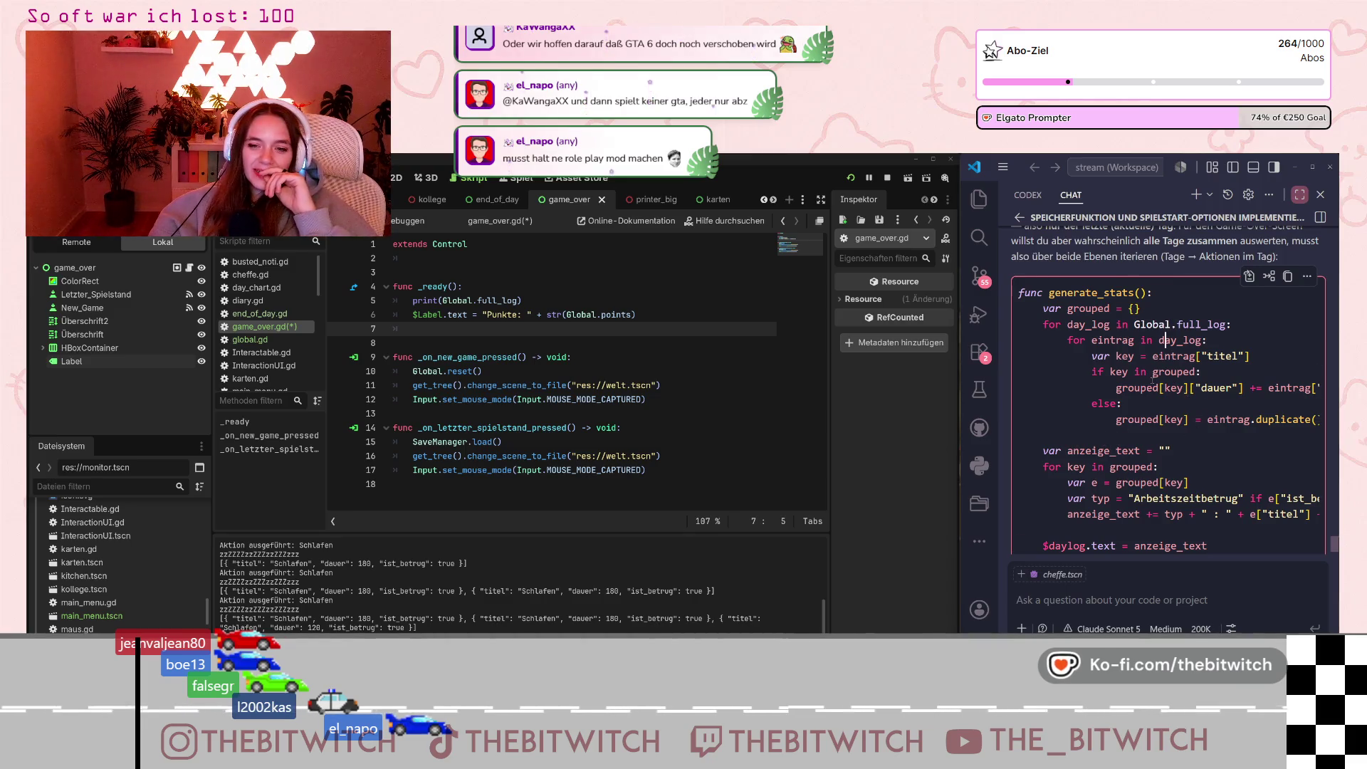
scroll(1174, 385, "down", 1)
scroll(1133, 406, "up", 1)
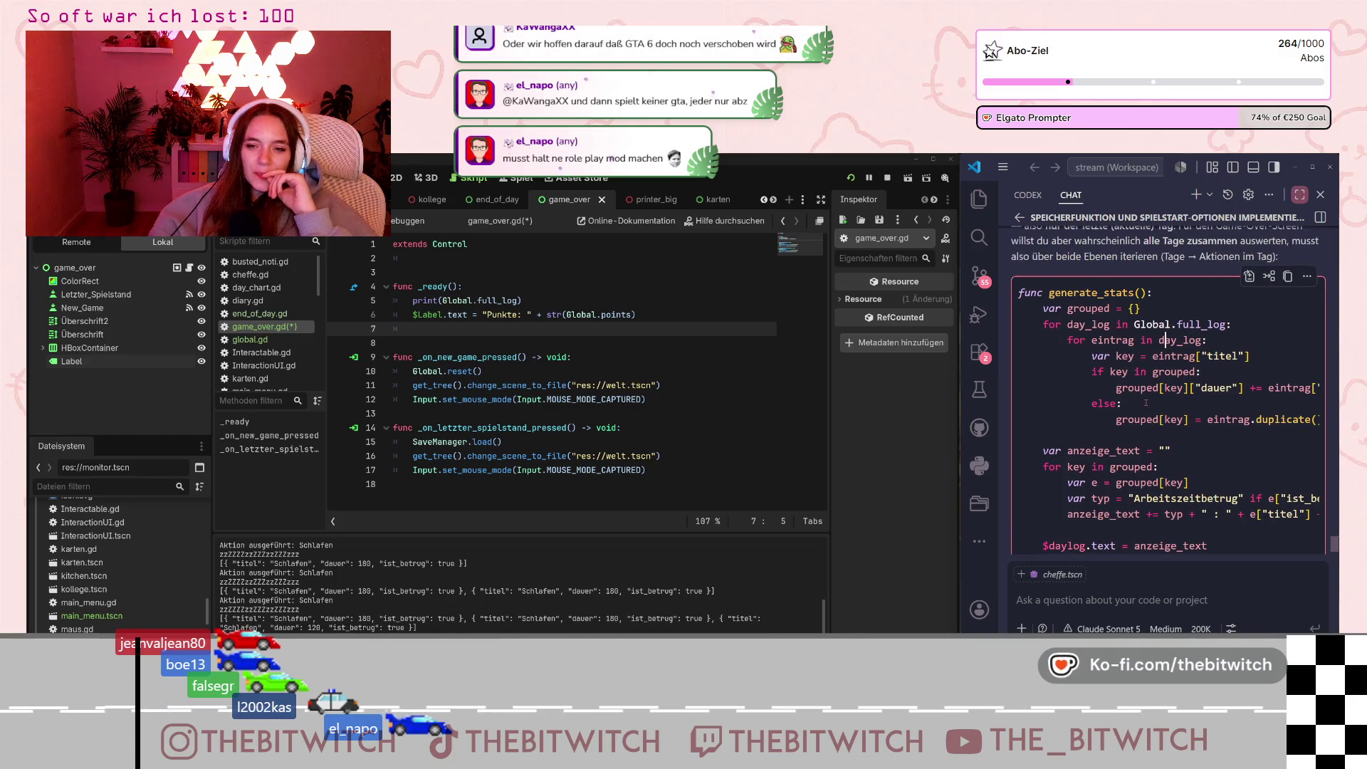
scroll(1133, 406, "down", 1)
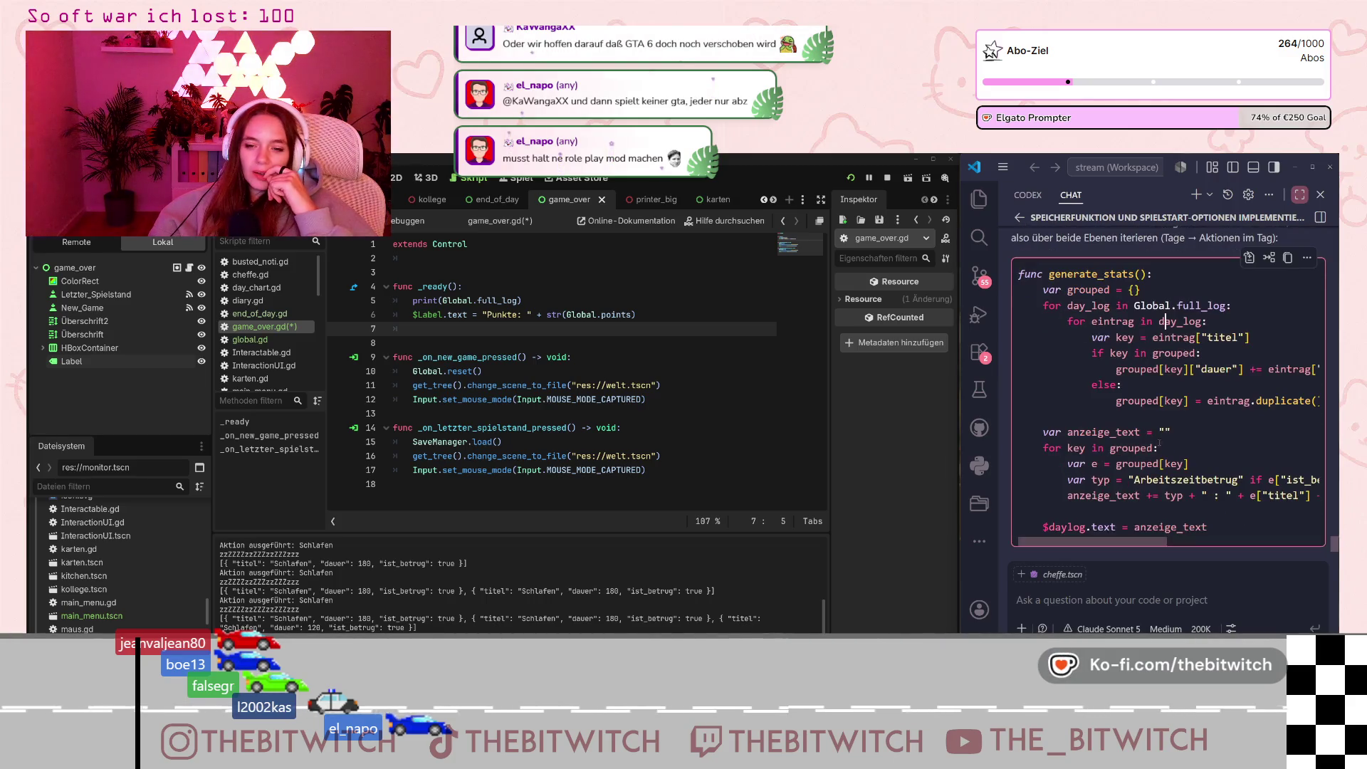
scroll(1103, 549, "right", 3)
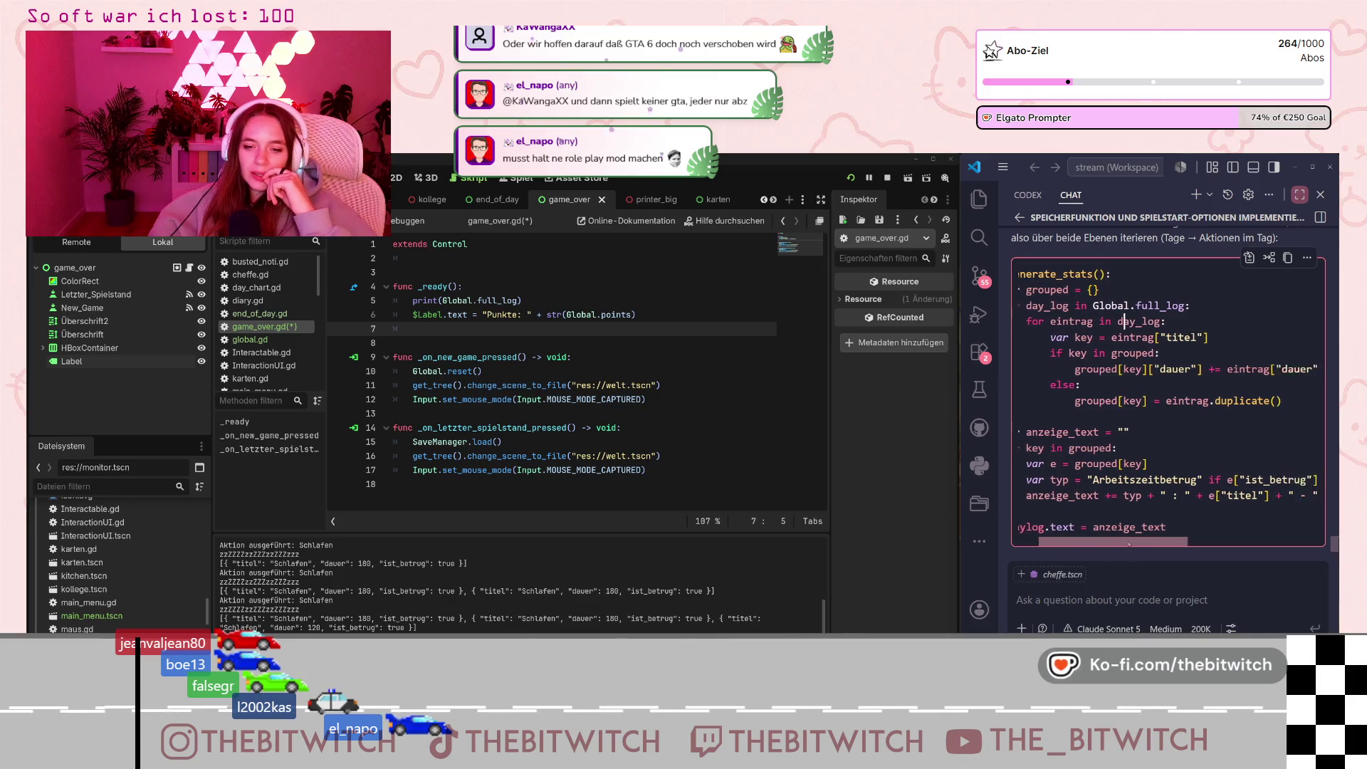
scroll(1093, 545, "left", 3)
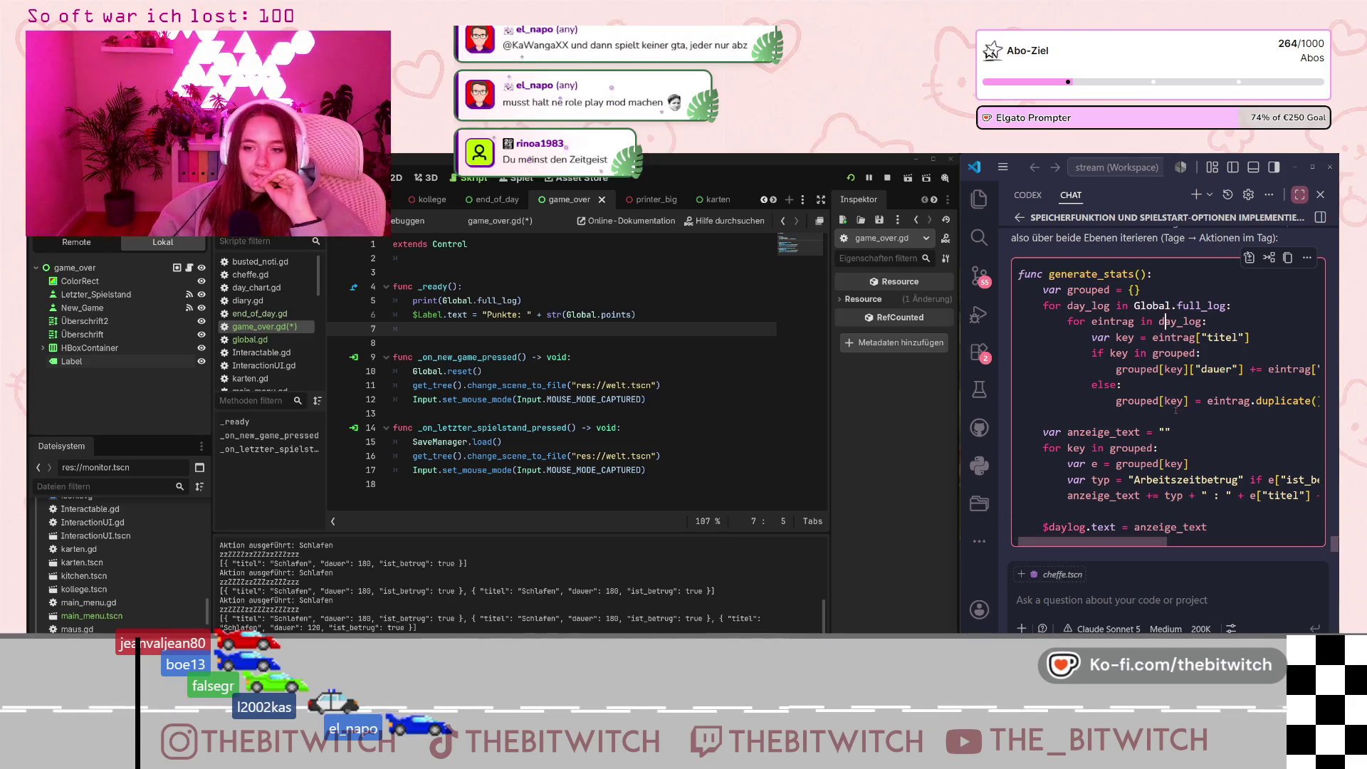
Copy end_of_day.gd's grouping code through the daylog text line, then add an empty line after game_over.gd line 7.
left_click_drag(1127, 546, 1138, 547)
scroll(1138, 547, "left", 1)
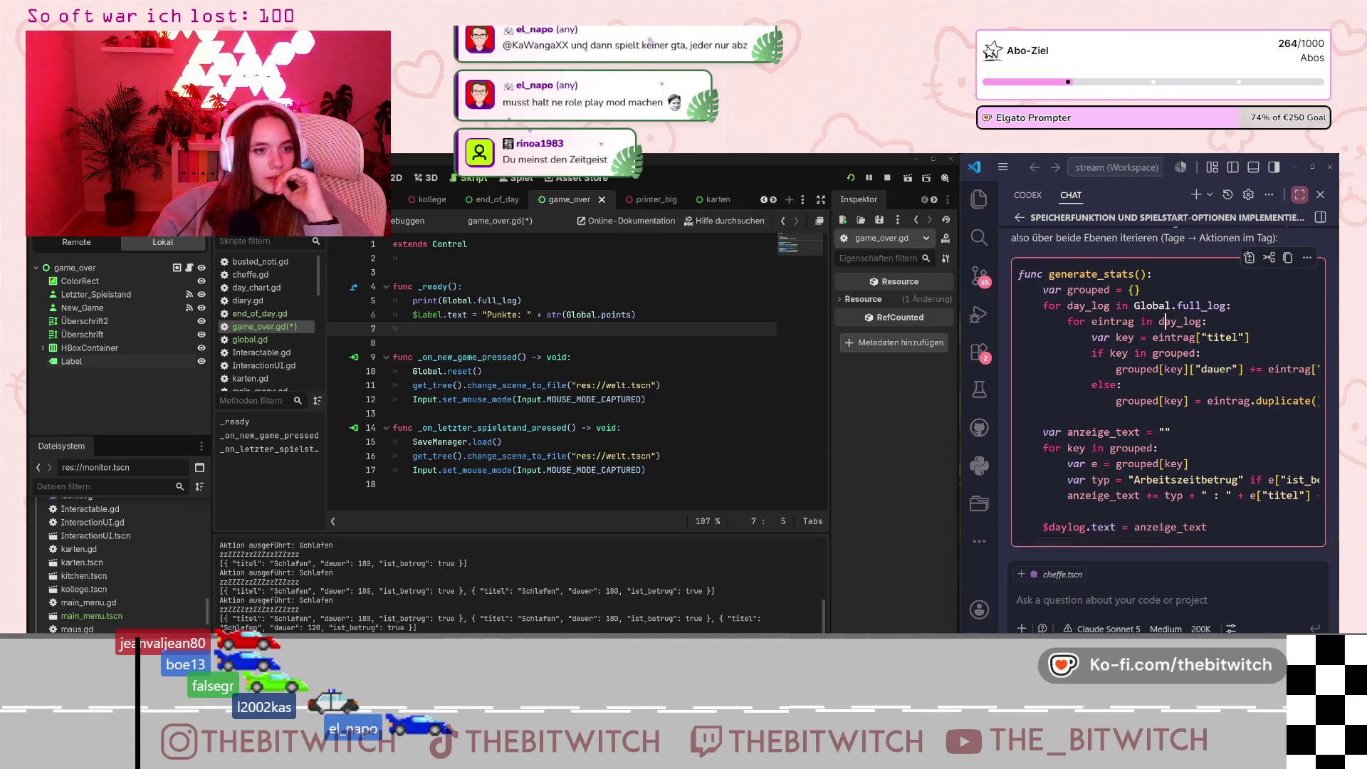
left_click(493, 200)
left_click(420, 343)
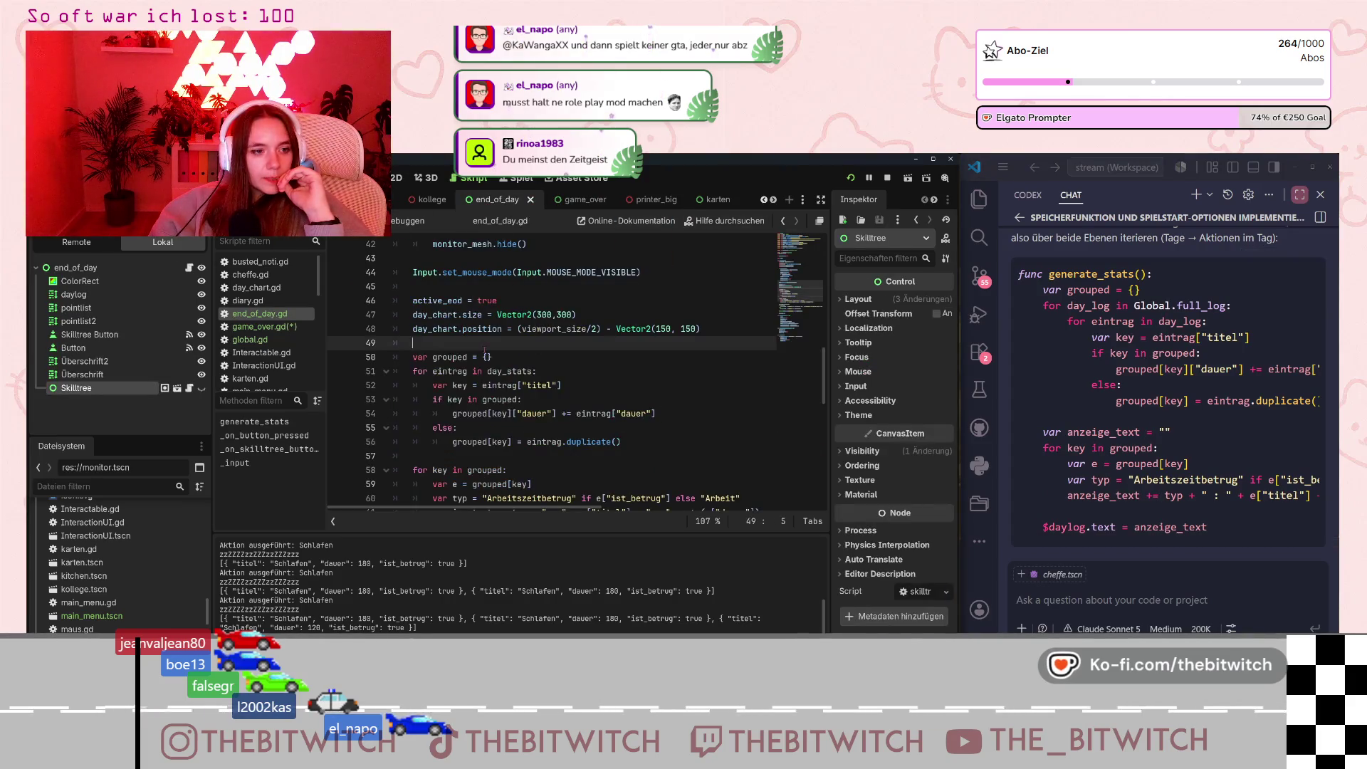
scroll(420, 344, "down", 1)
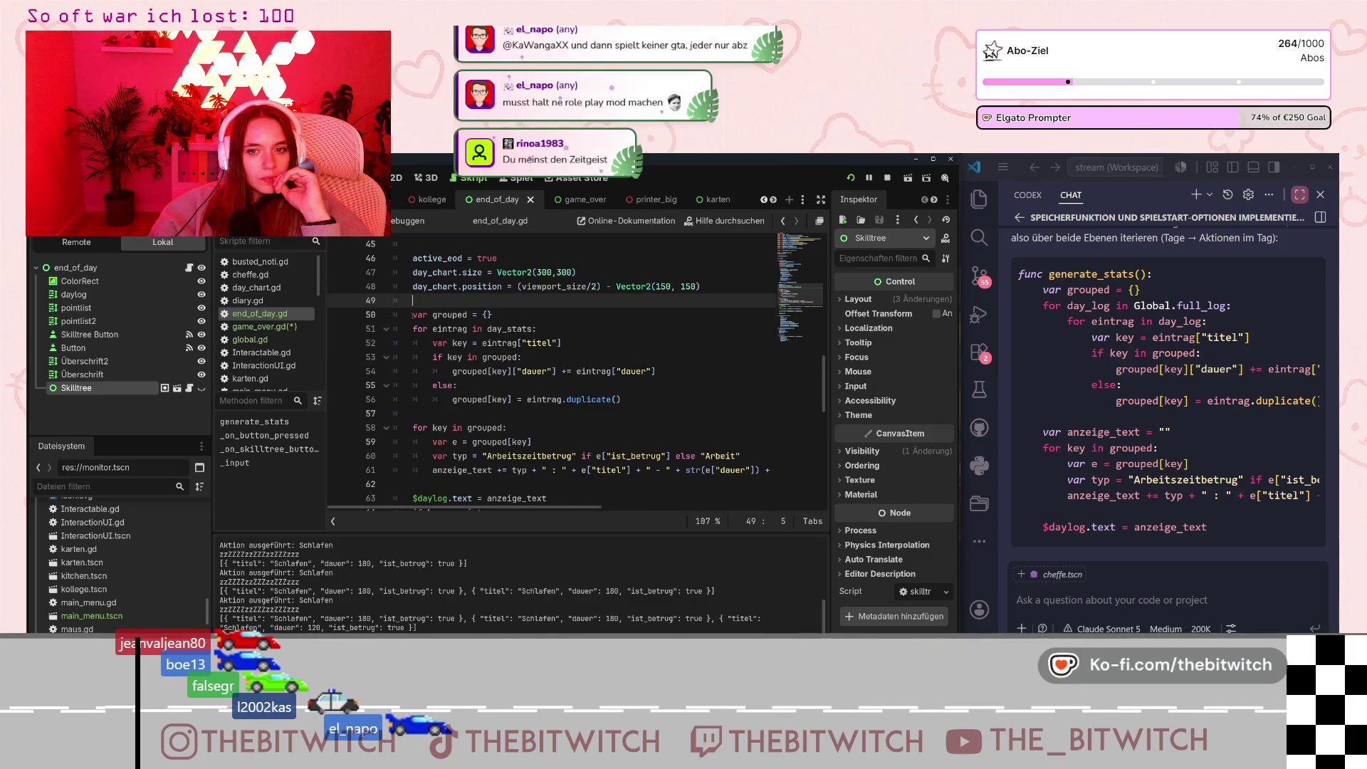
mouse_move(412, 314)
left_mouse_down()
mouse_move(456, 329)
mouse_move(541, 399)
mouse_move(712, 470)
mouse_move(799, 469)
left_mouse_up()
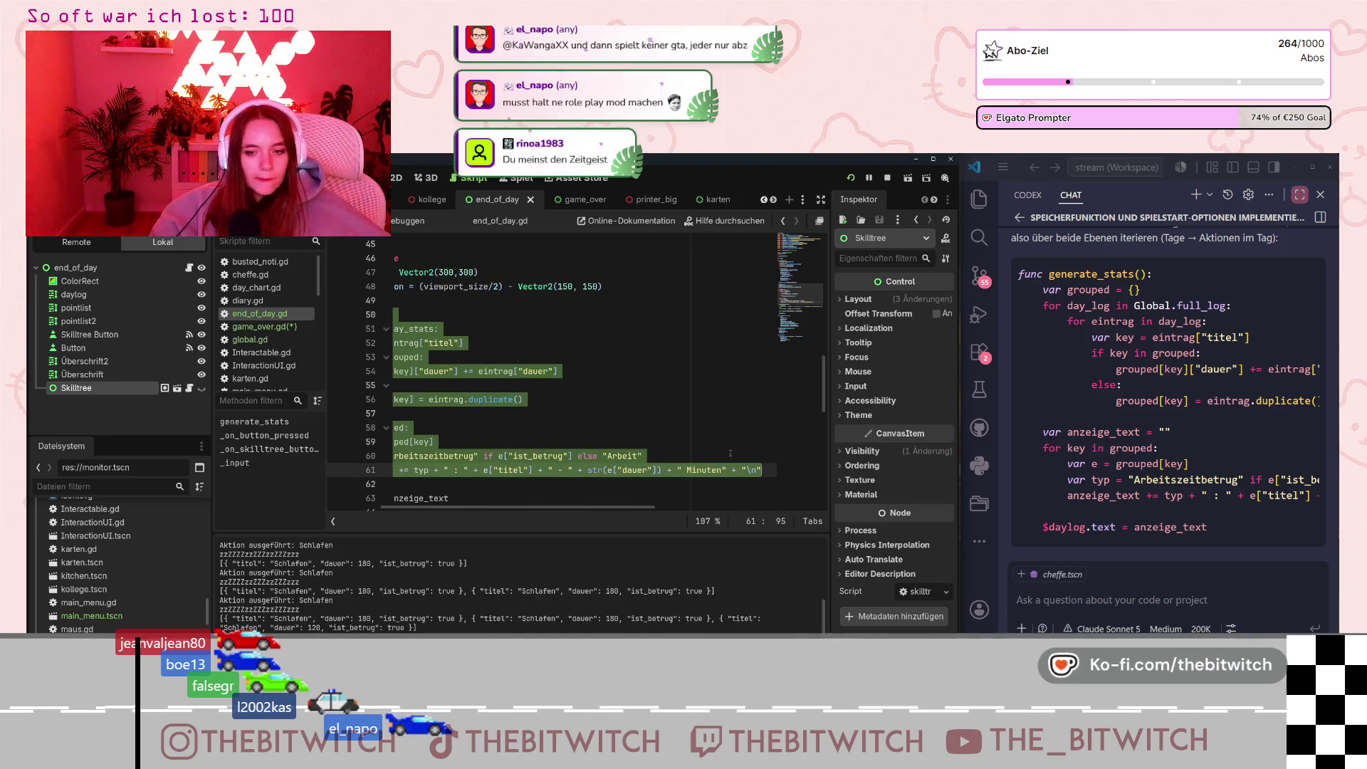
scroll(694, 447, "down", 1)
left_click(694, 447)
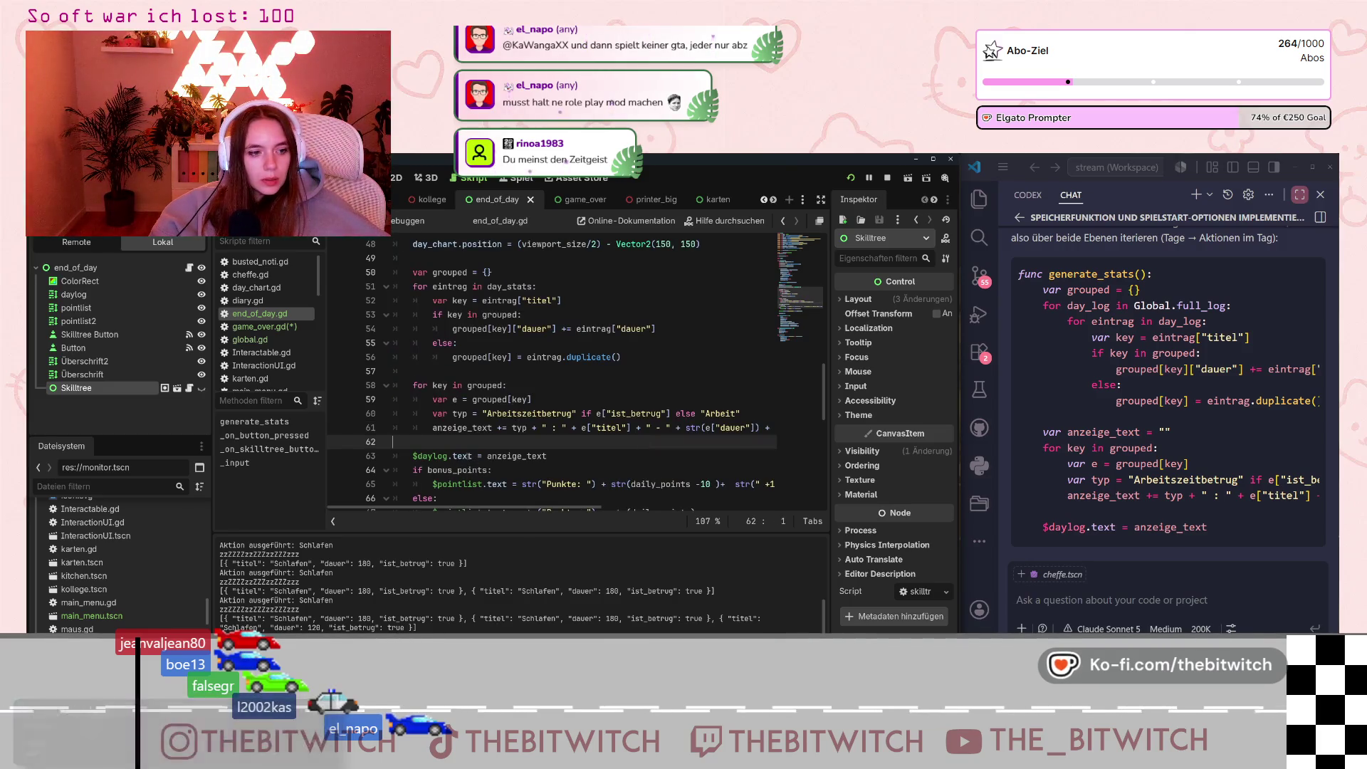
mouse_move(412, 272)
left_mouse_down()
mouse_move(499, 314)
mouse_move(549, 456)
left_mouse_up()
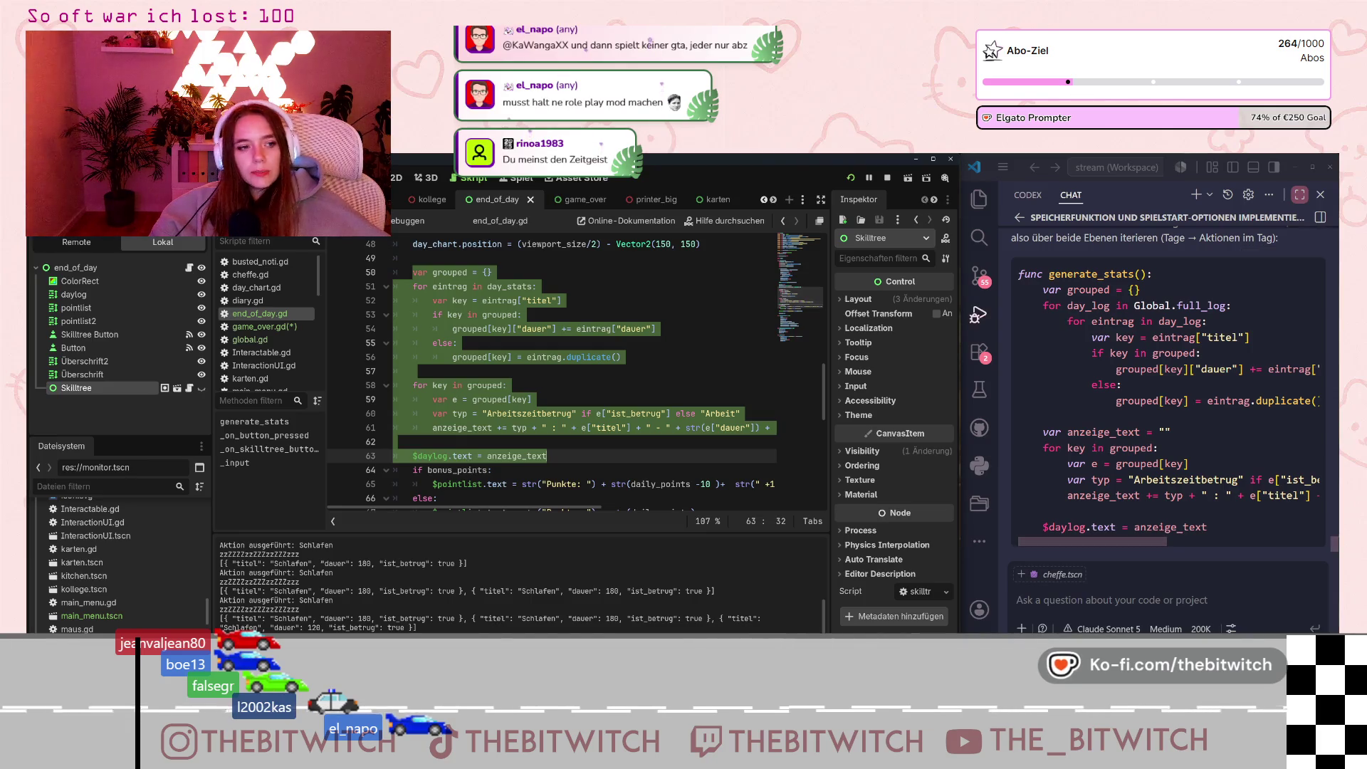
left_click(574, 199)
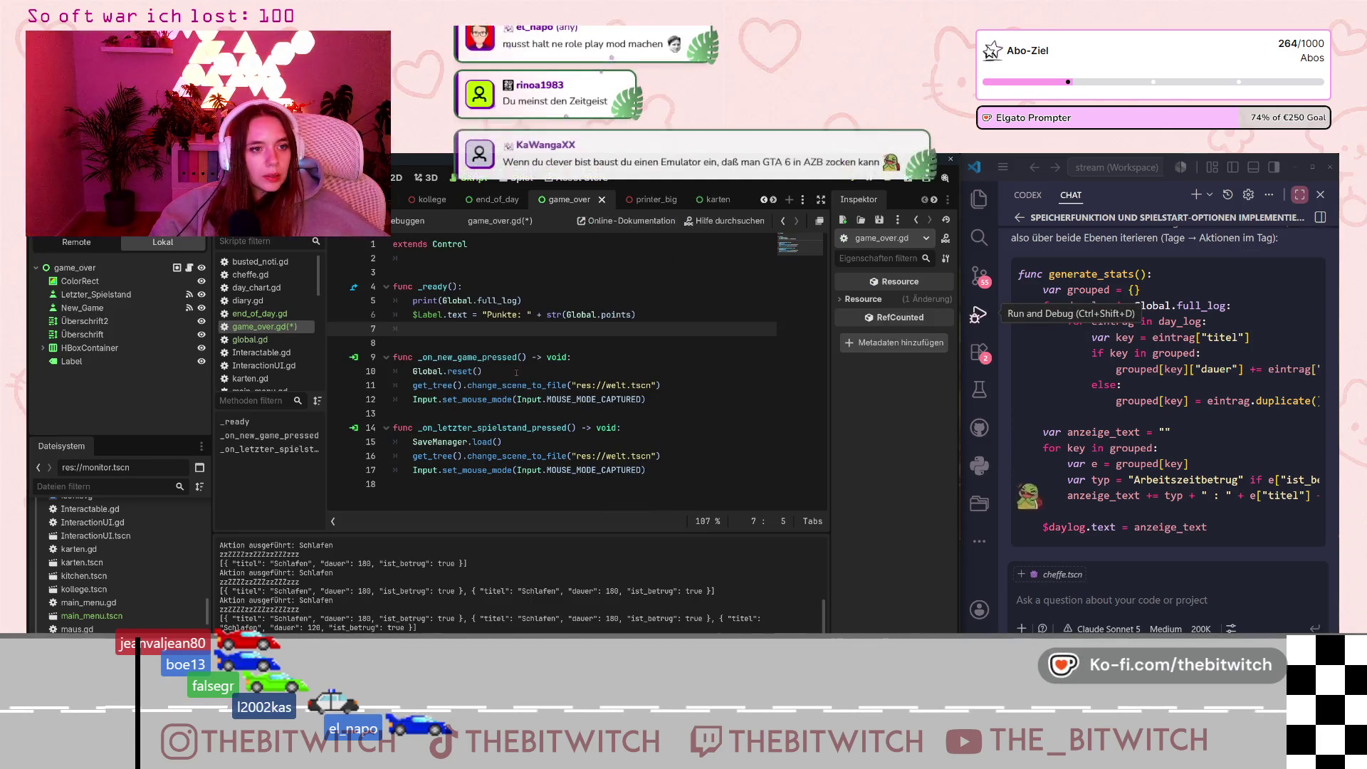
key("Return")
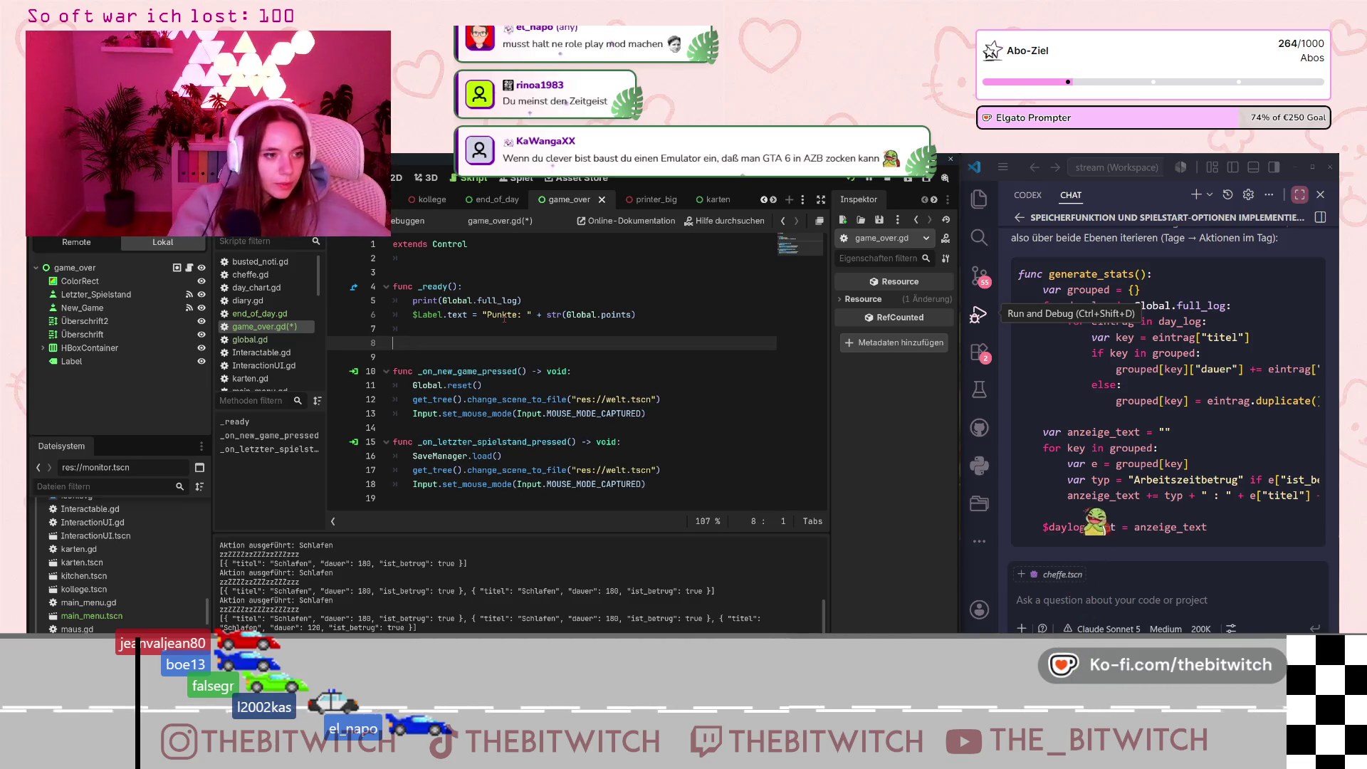
Write 'func generate_stats():' on line 8 and paste the copied grouping code as its body.
type("func ")
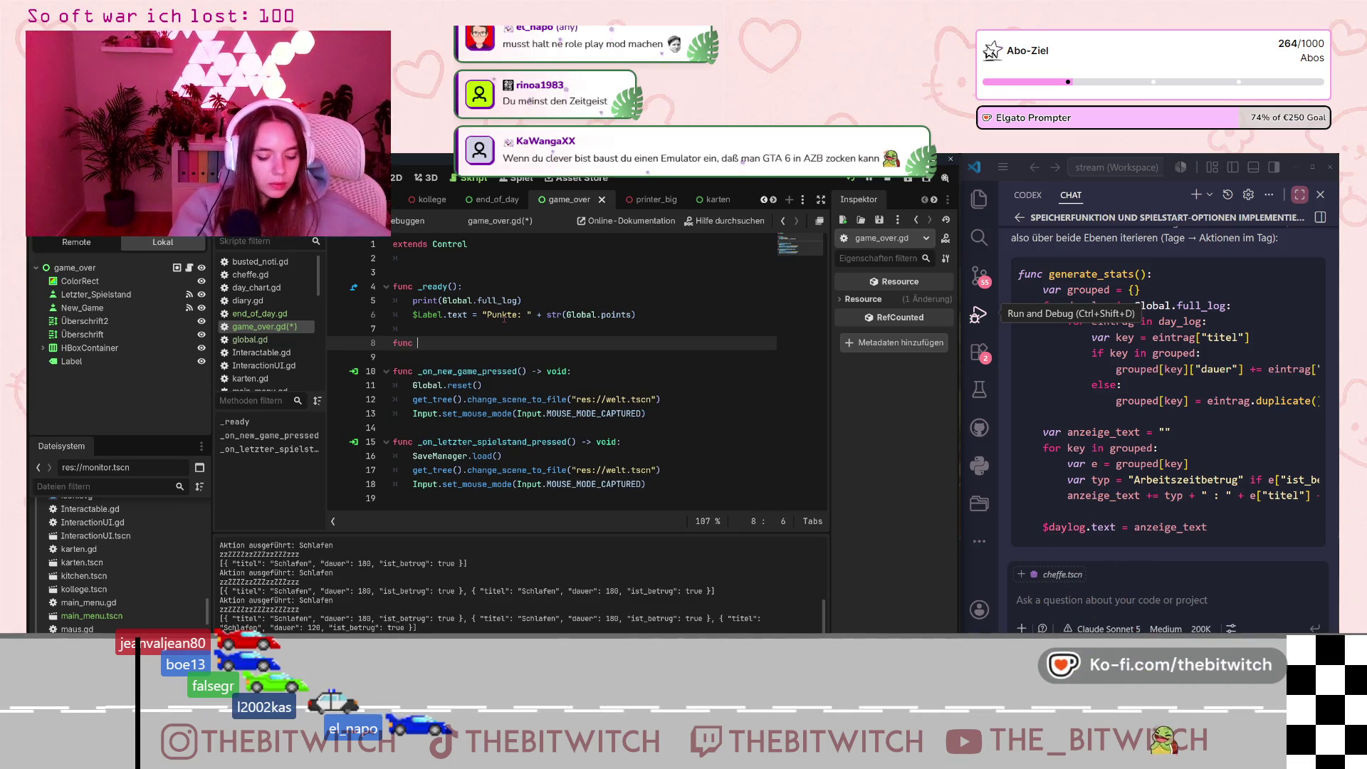
type("generate_stats(")
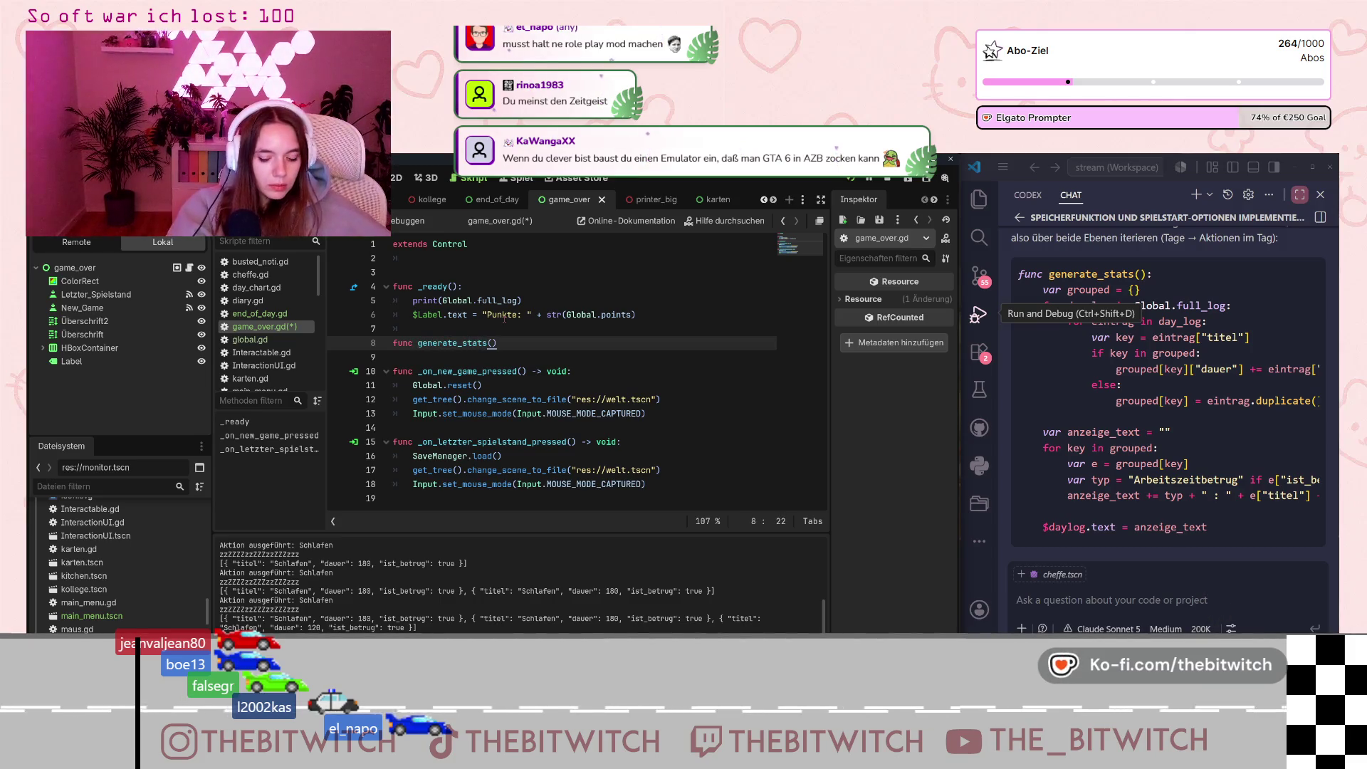
key("ctrl+v")
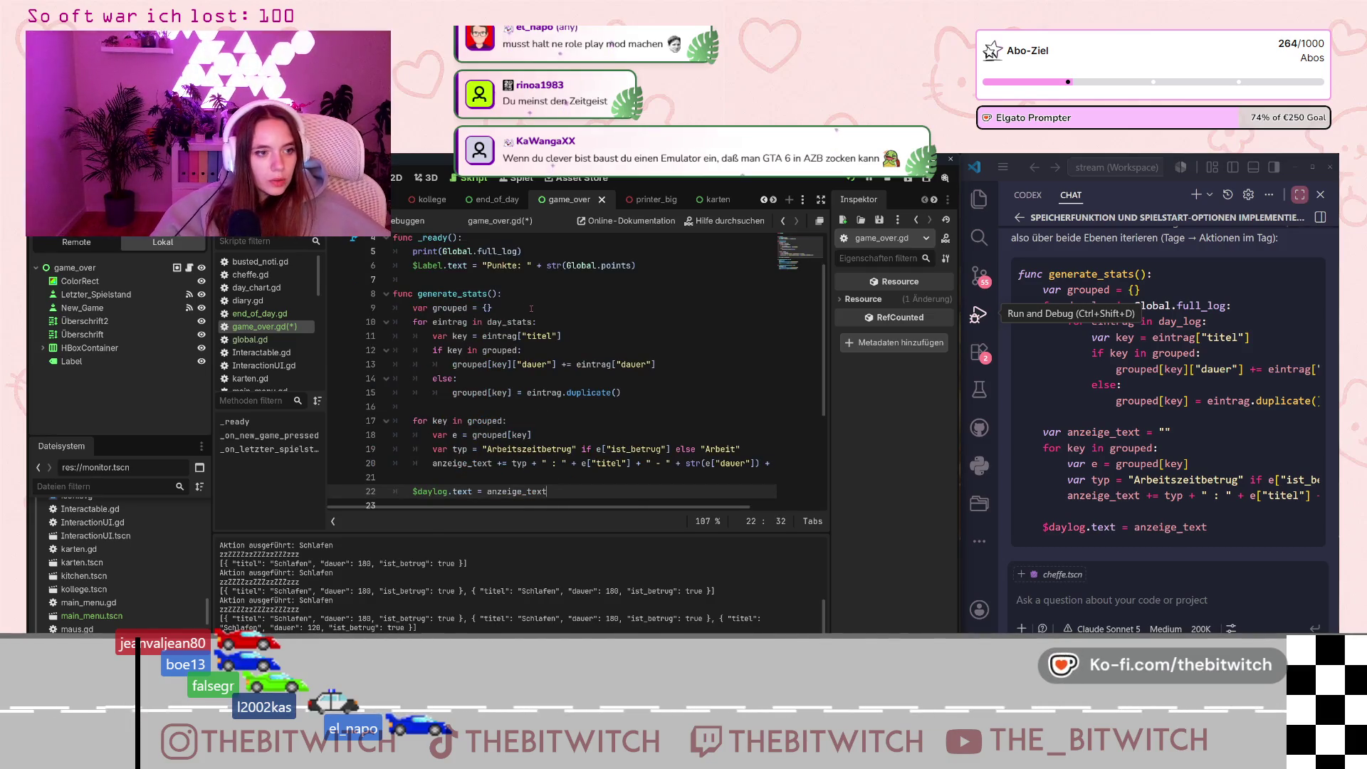
left_click(552, 330)
Add an inner 'for eintrag in day_log:' loop and indent lines 12–16 beneath it.
key("Return")
type("for")
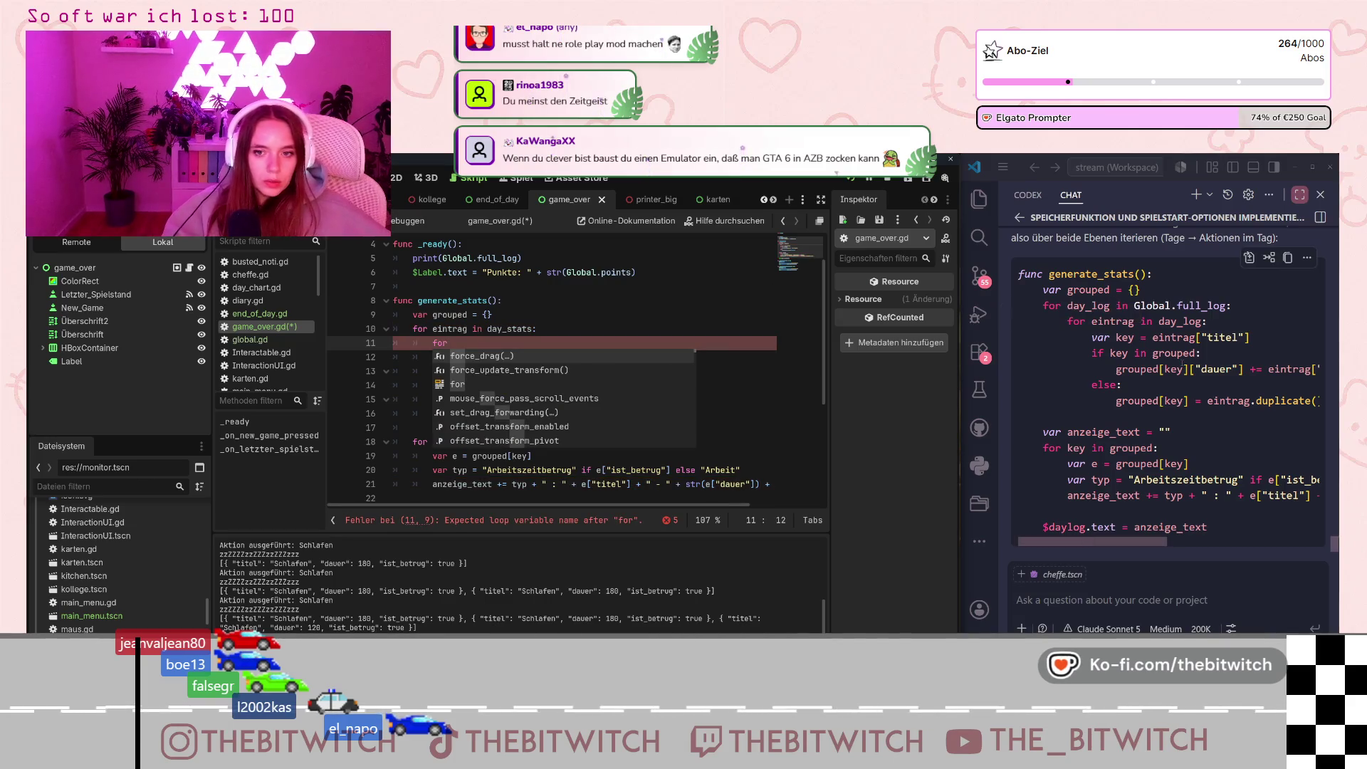
type(" eint")
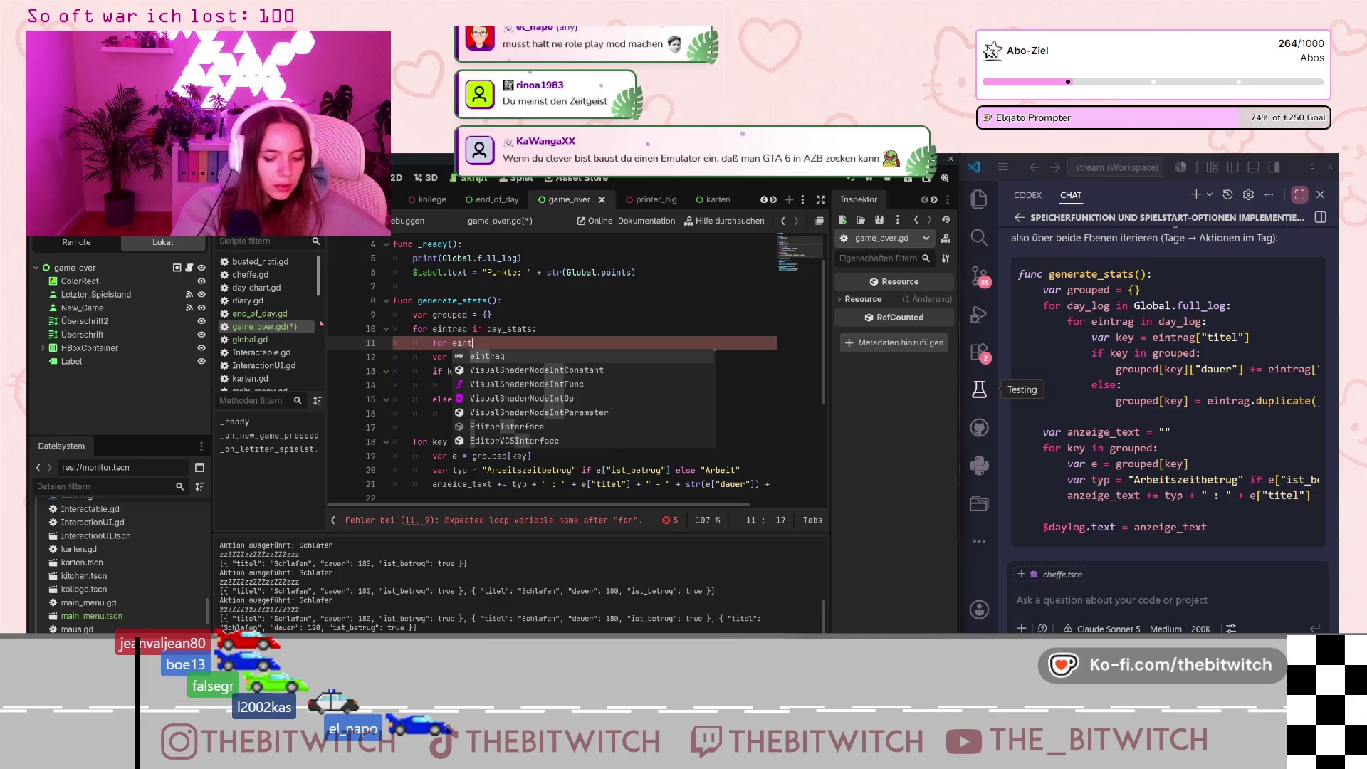
type("rag in day_log")
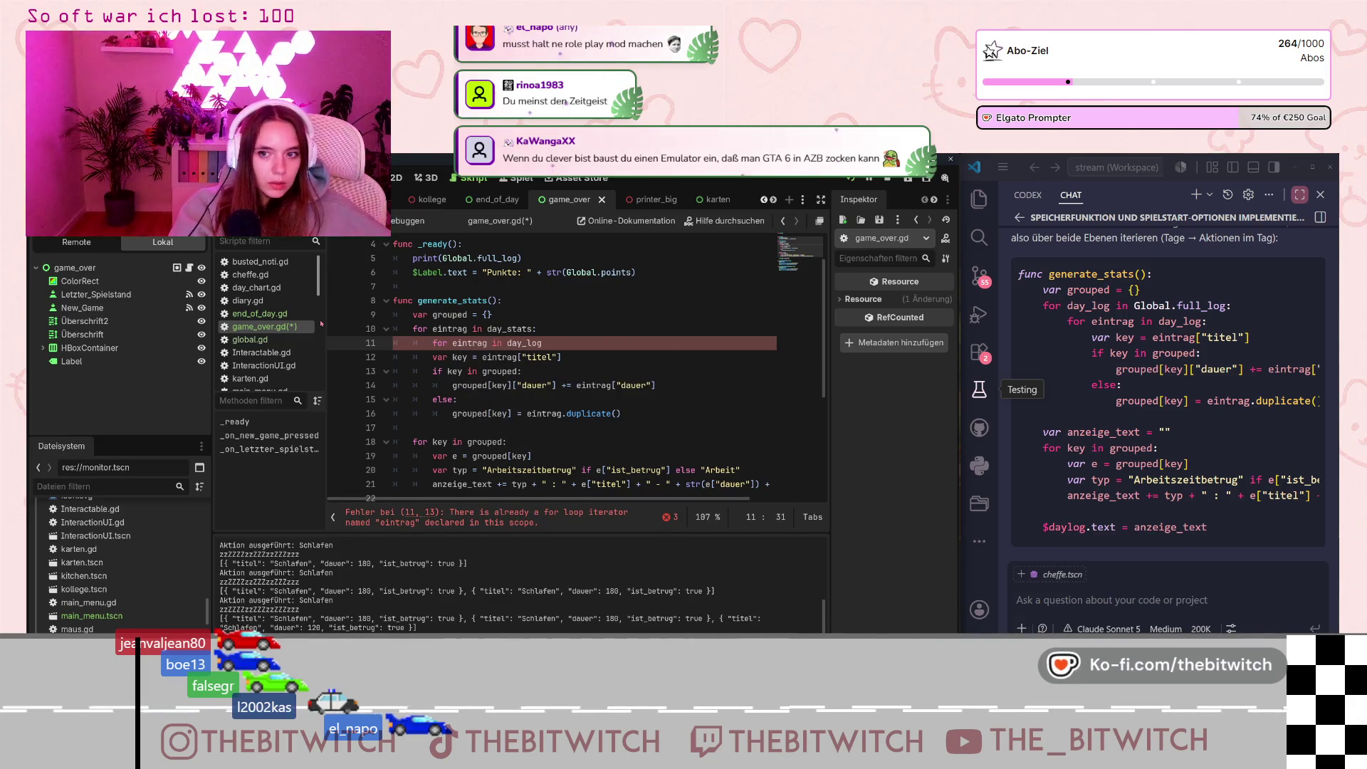
type(":")
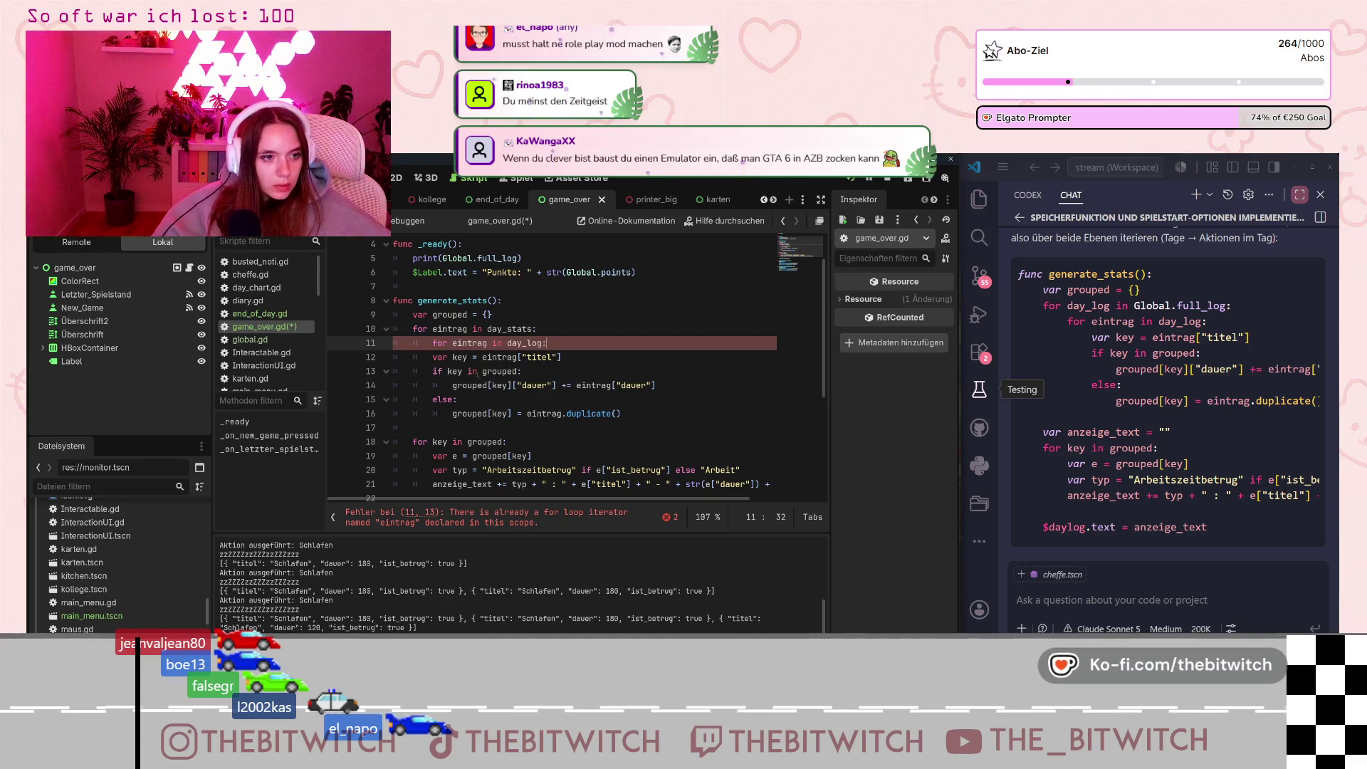
mouse_move(445, 357)
left_mouse_down()
mouse_move(498, 359)
mouse_move(470, 400)
mouse_move(488, 414)
left_mouse_up()
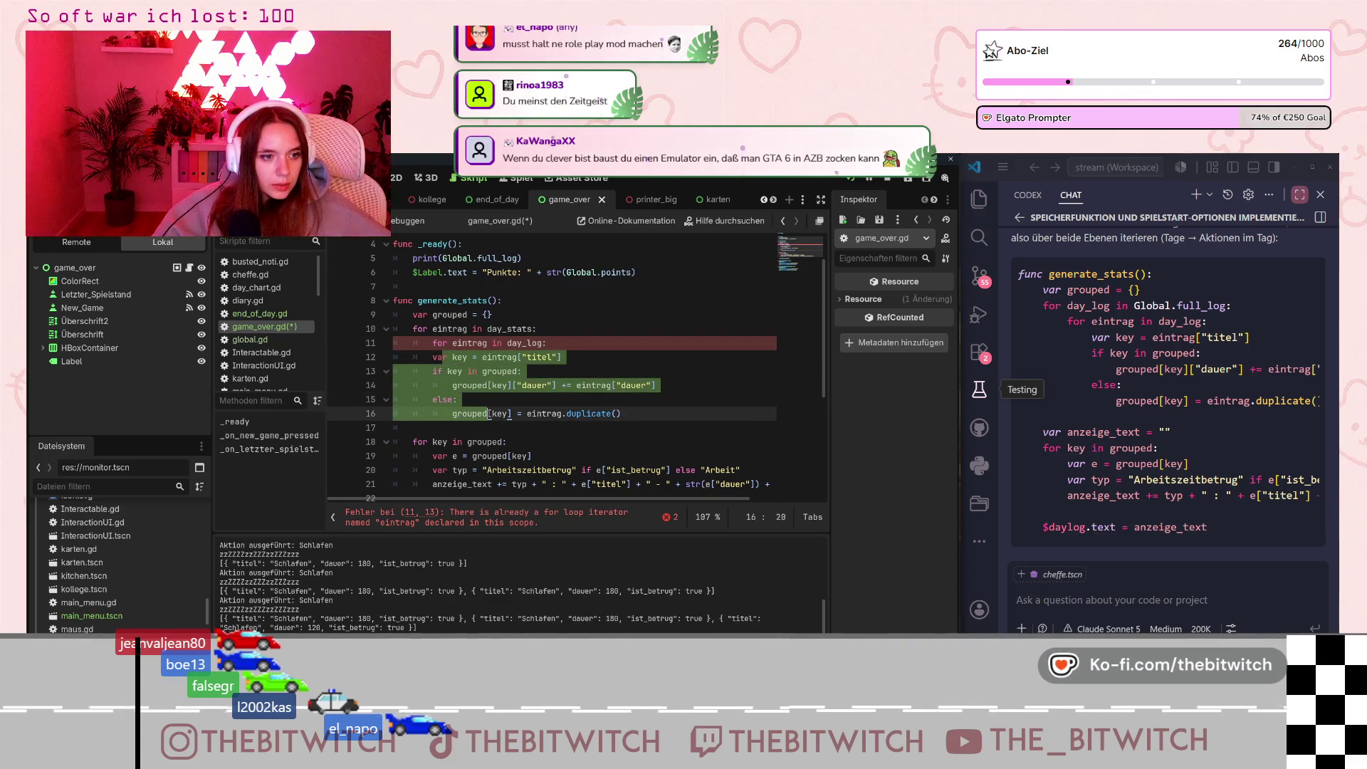
key("Tab")
left_click(612, 371)
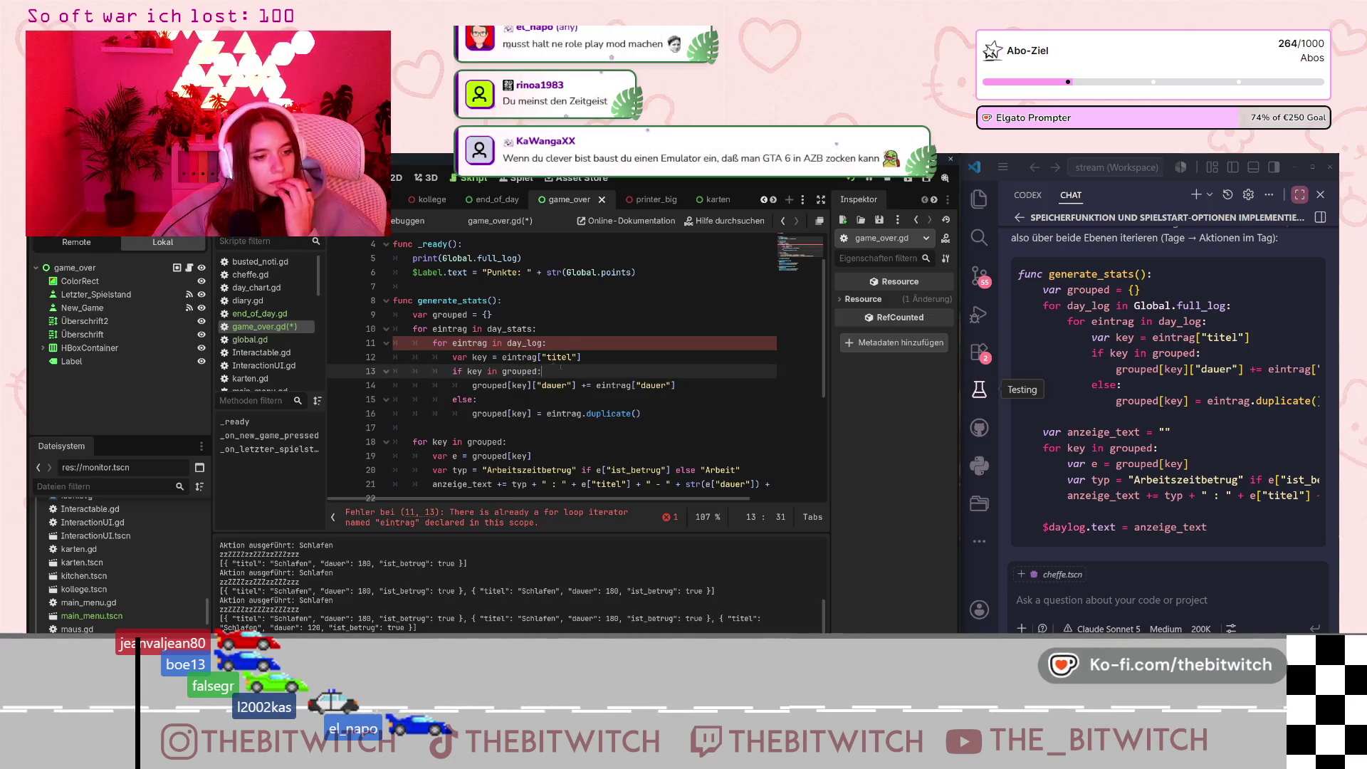
Rename the outer loop variable on line 10 from eintrag to day_log.
left_click(449, 329)
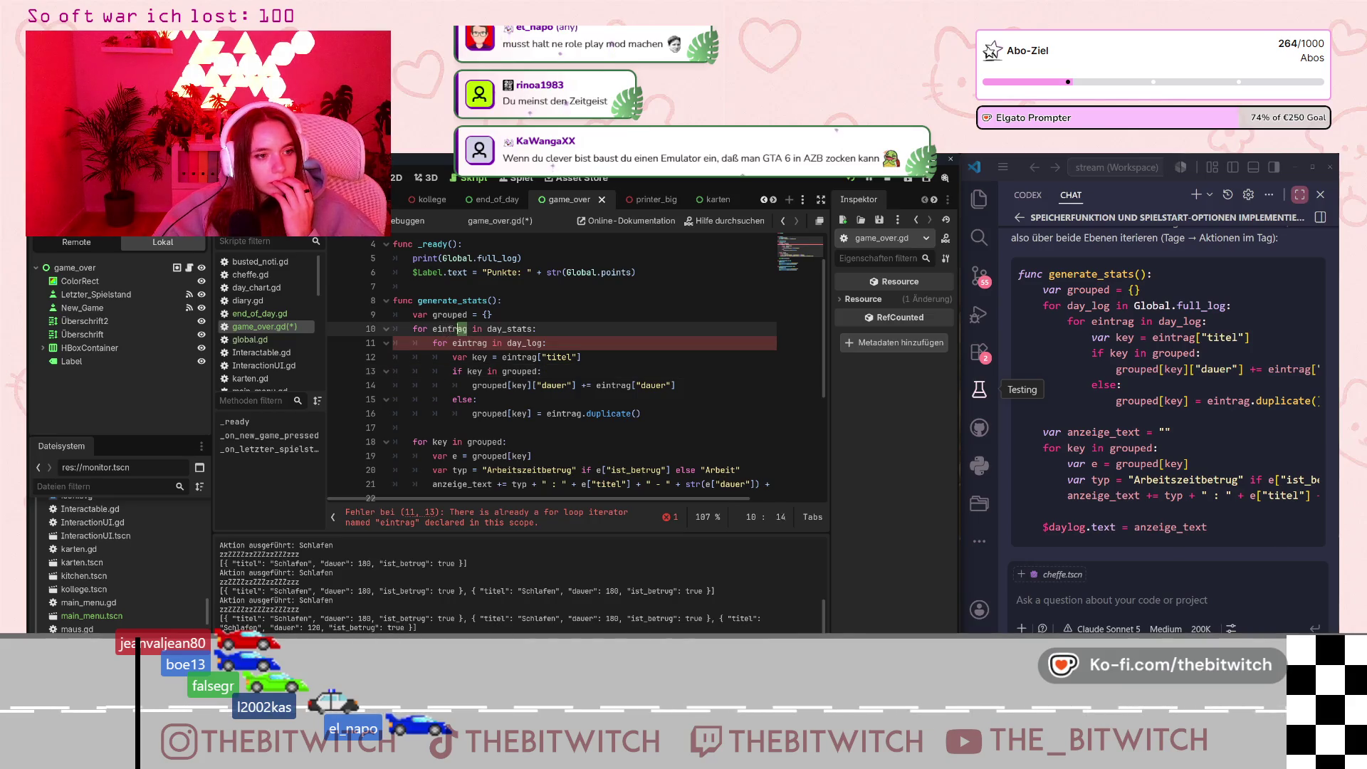
double_click(449, 329)
type("day_l")
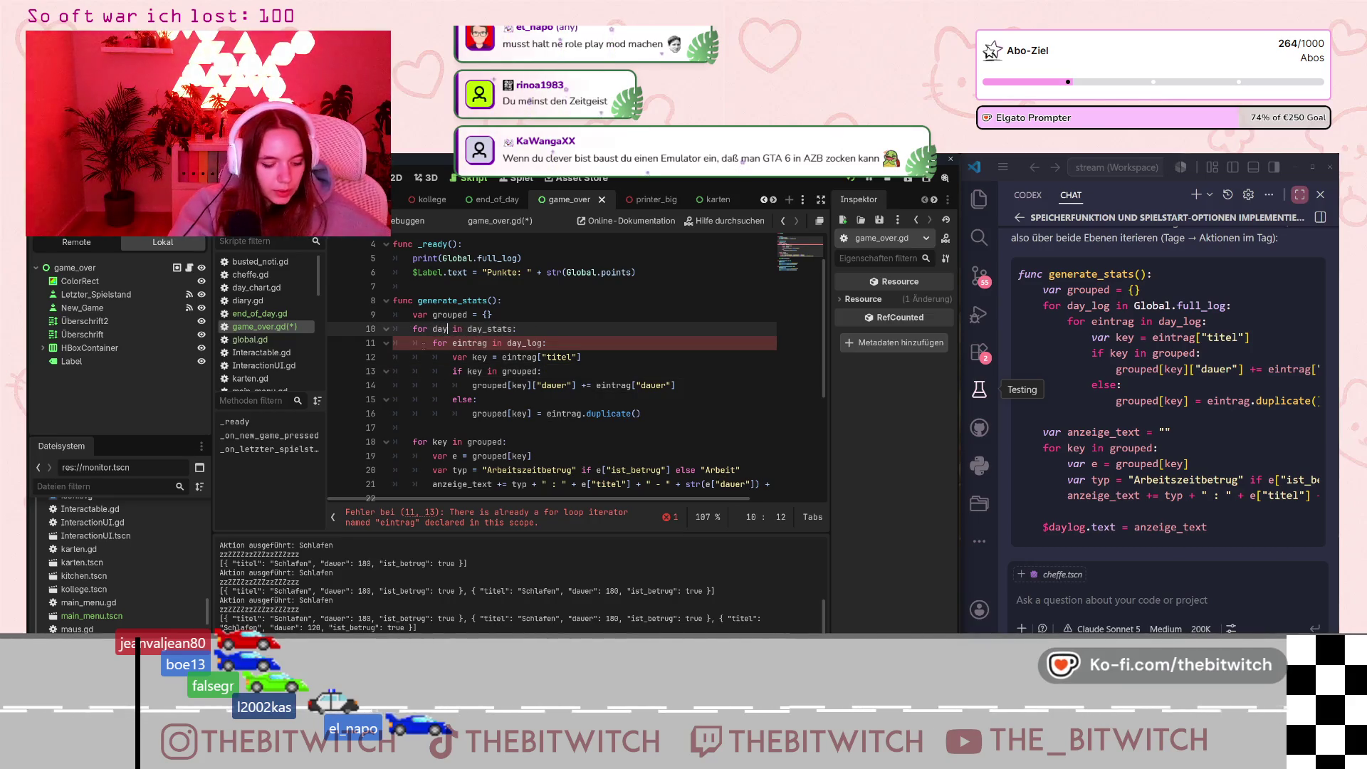
type("og")
left_click(576, 314)
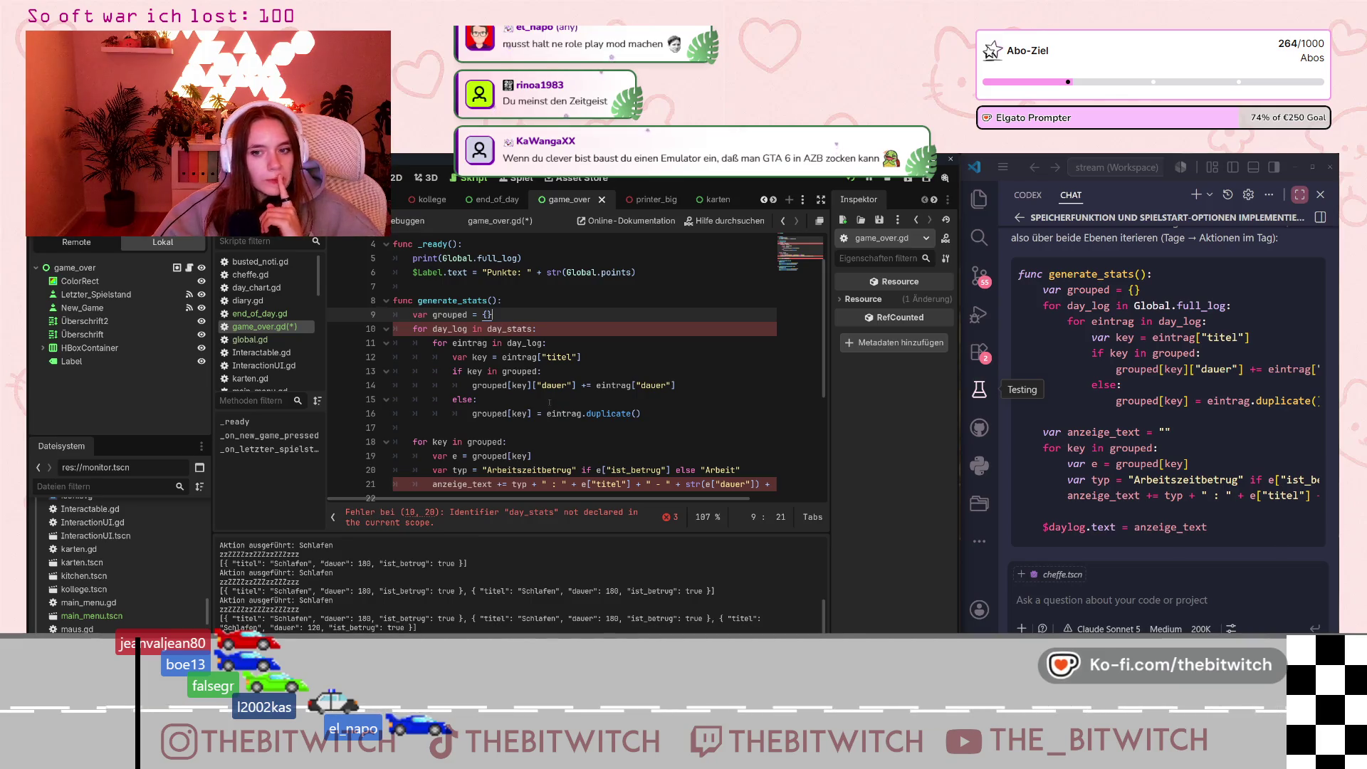
scroll(578, 398, "down", 1)
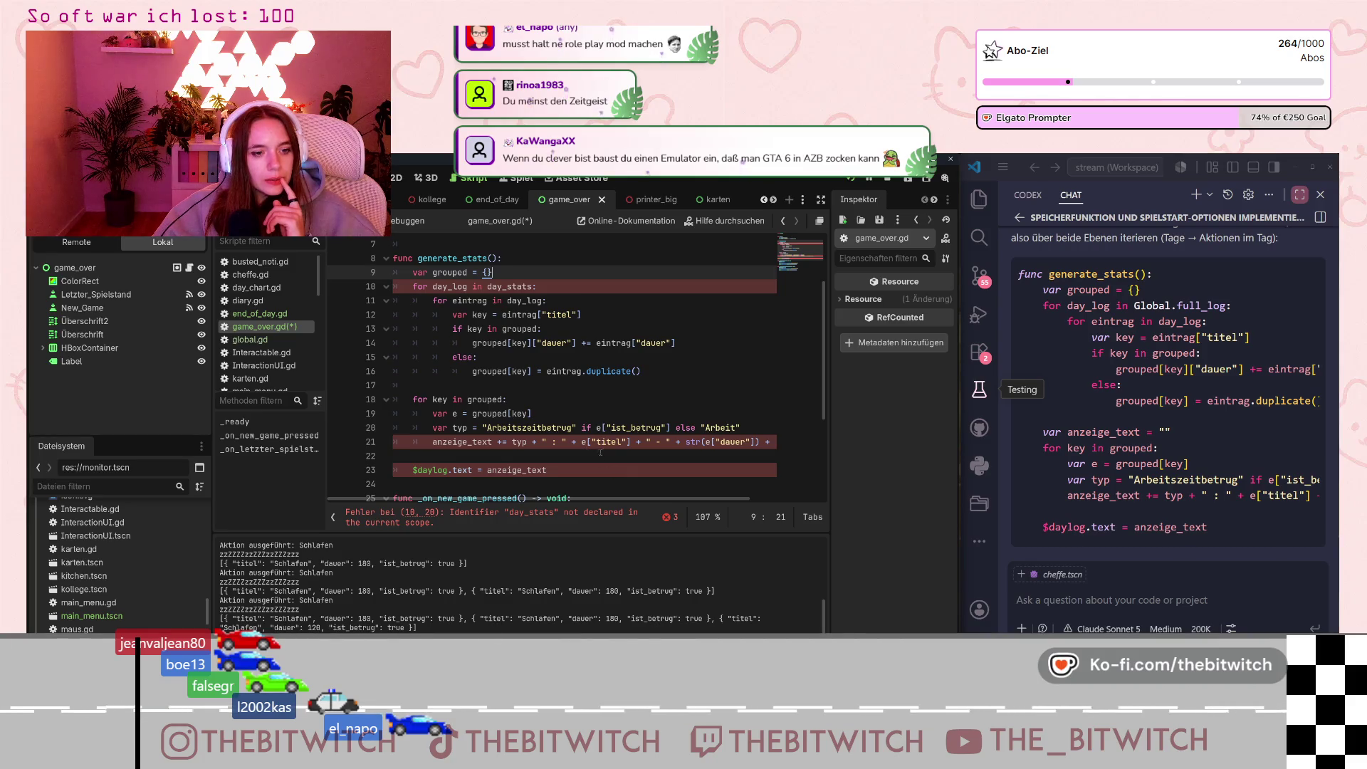
mouse_move(570, 498)
left_mouse_down()
mouse_move(725, 505)
mouse_move(523, 503)
left_mouse_up()
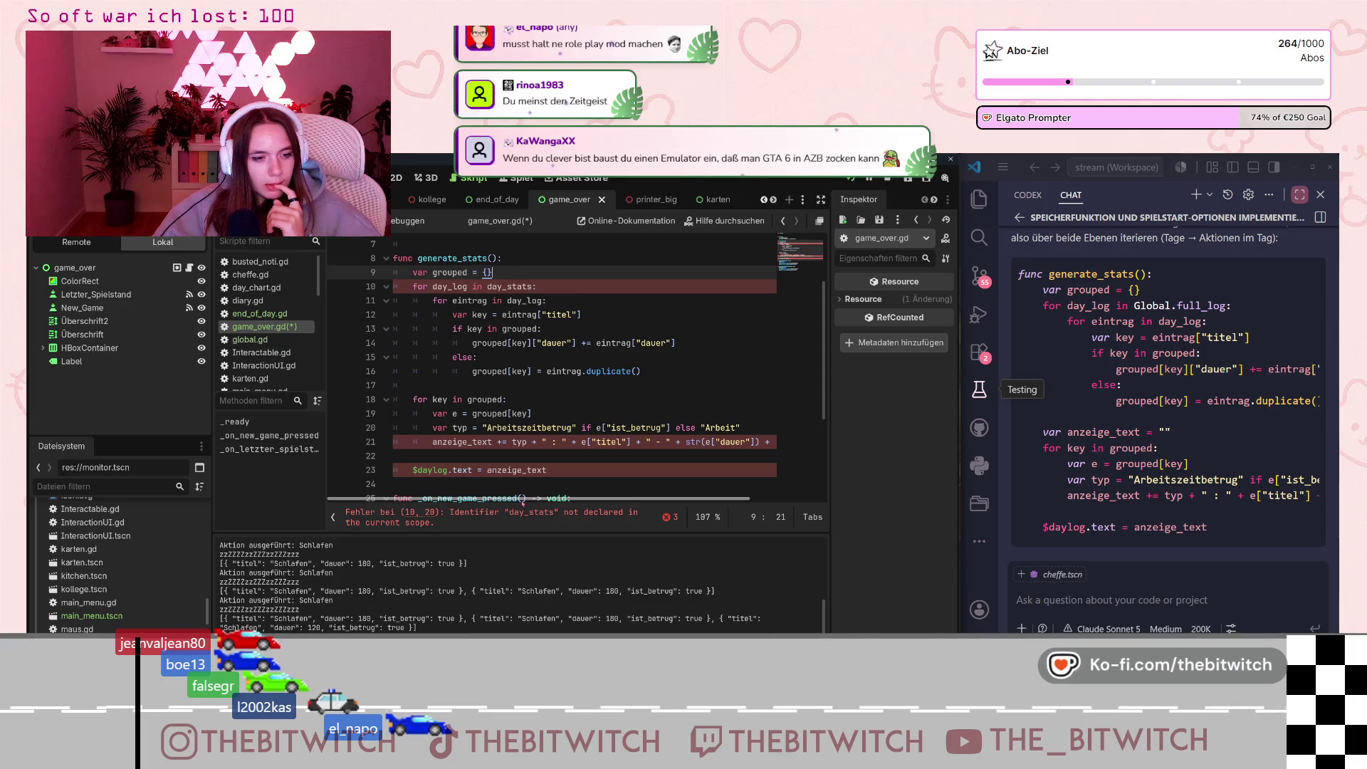
left_click(459, 470)
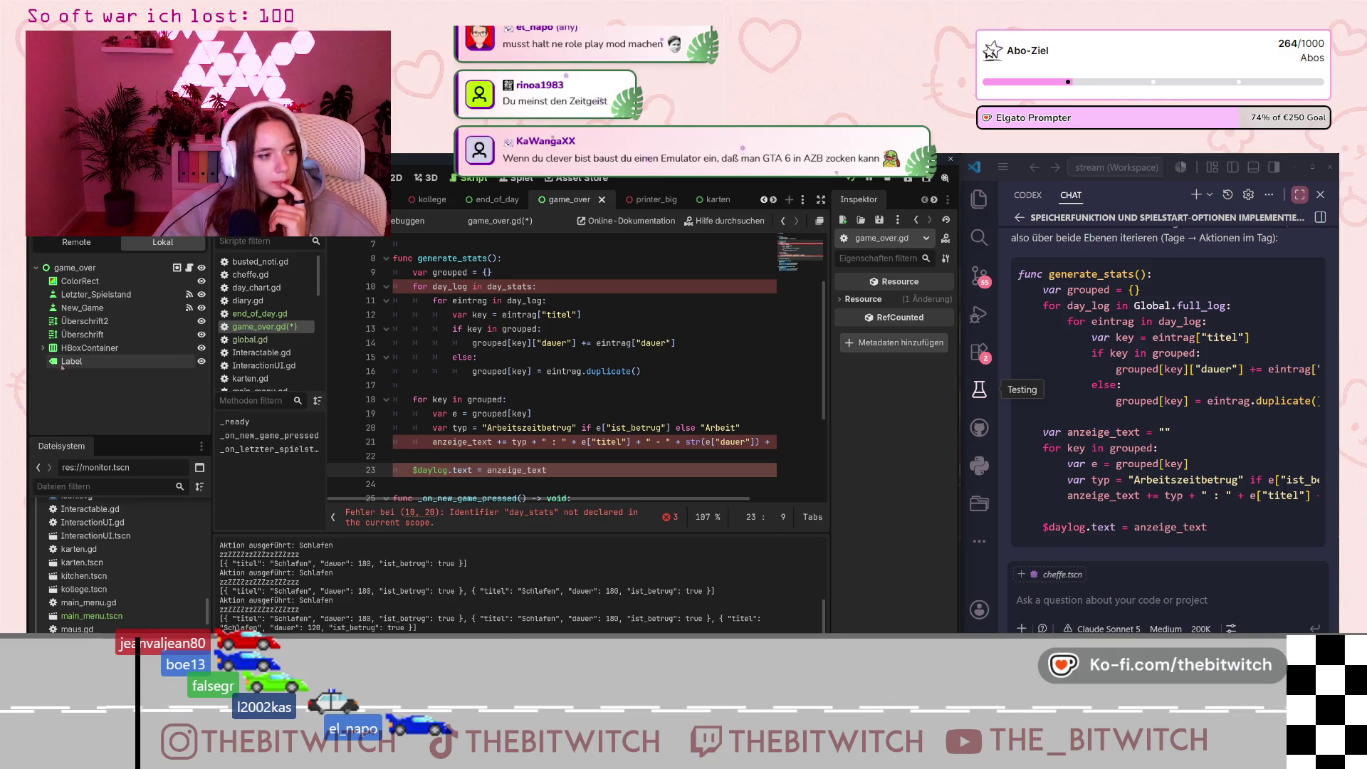
left_click(71, 361)
Add a RichTextLabel child under the game_over root and name it fullog.
right_click(72, 273)
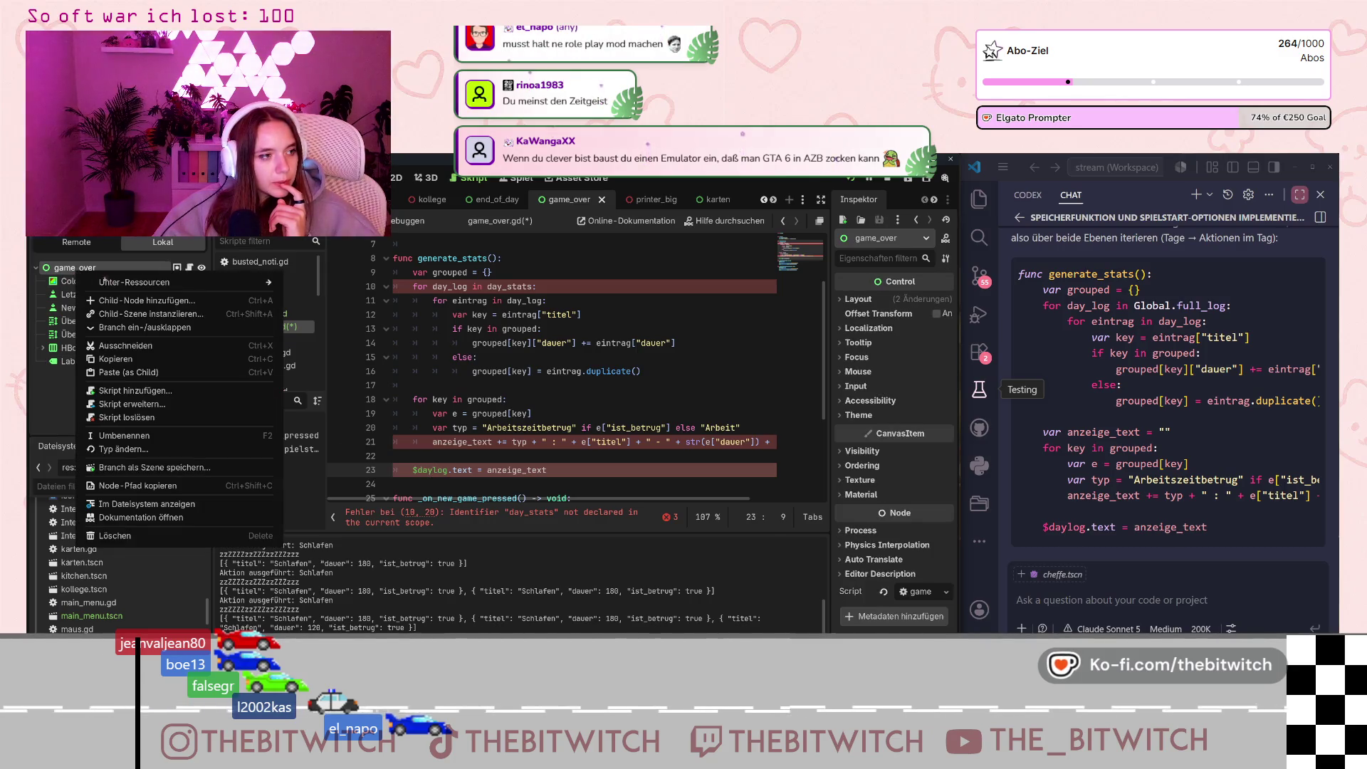
left_click(180, 281)
type("lab")
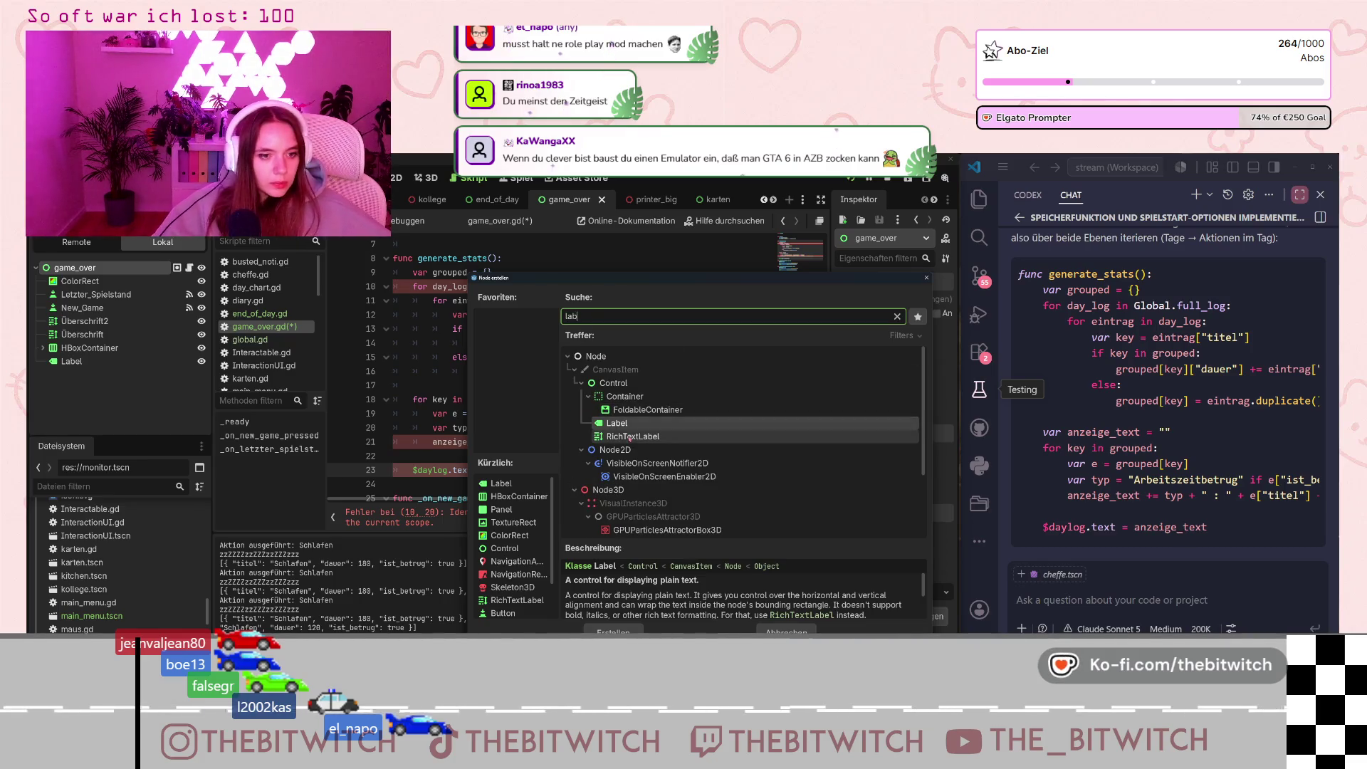
double_click(633, 436)
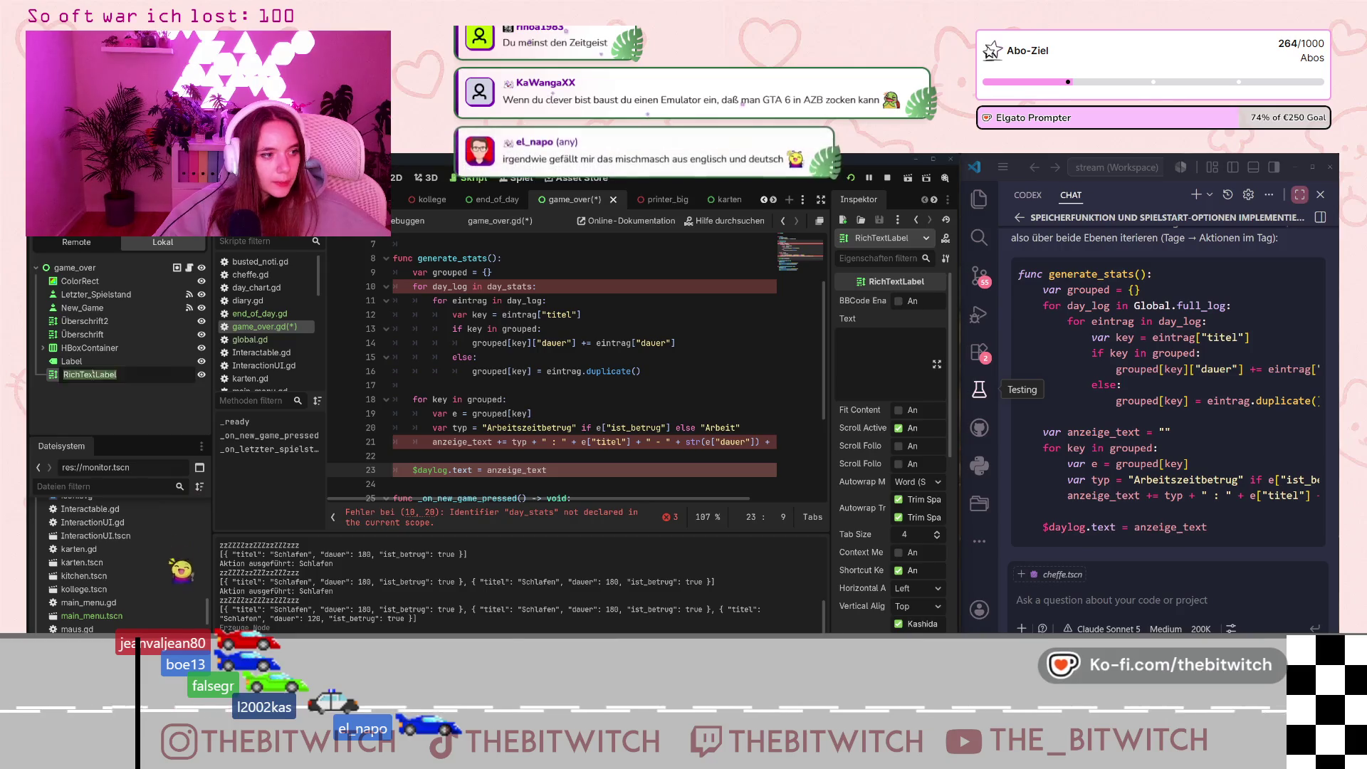
left_click(94, 377)
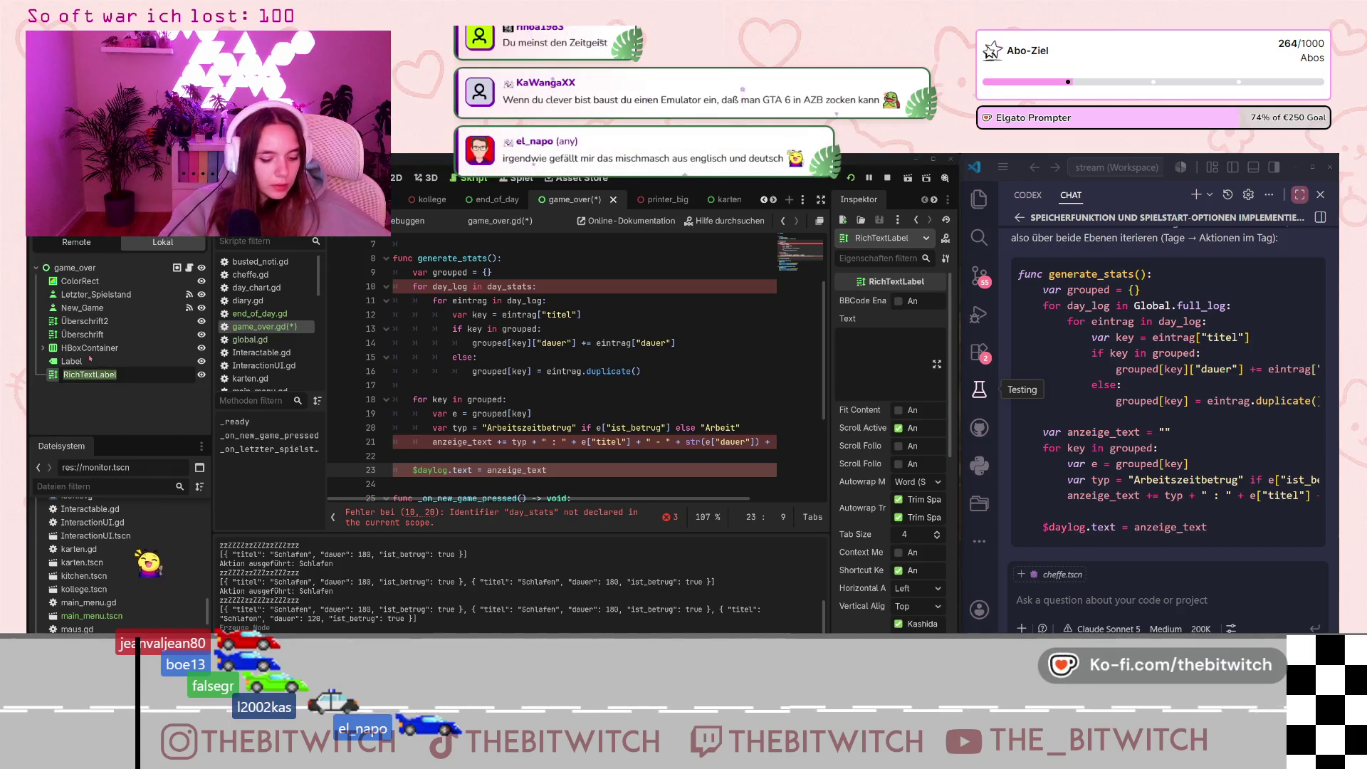
type("fukl")
key("BackSpace")
key("BackSpace")
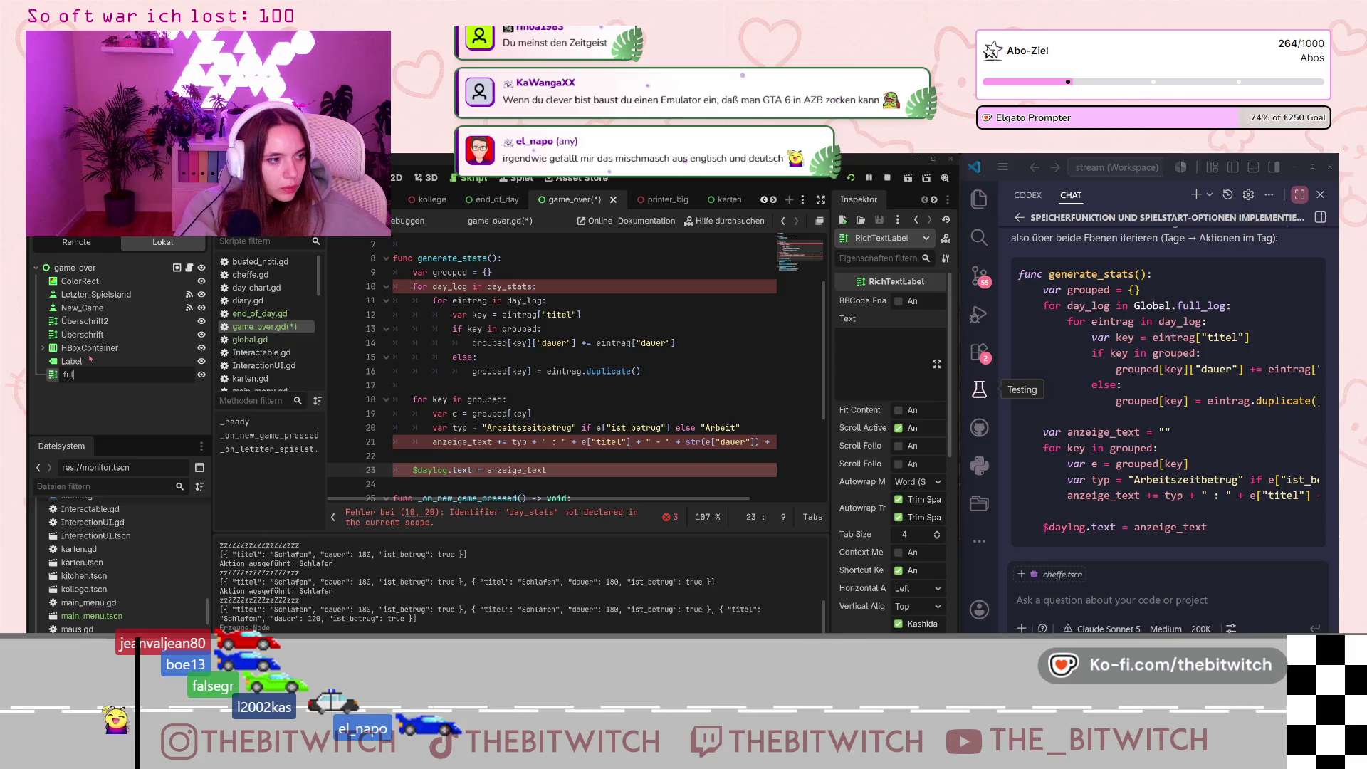
type("llog")
left_click(428, 470)
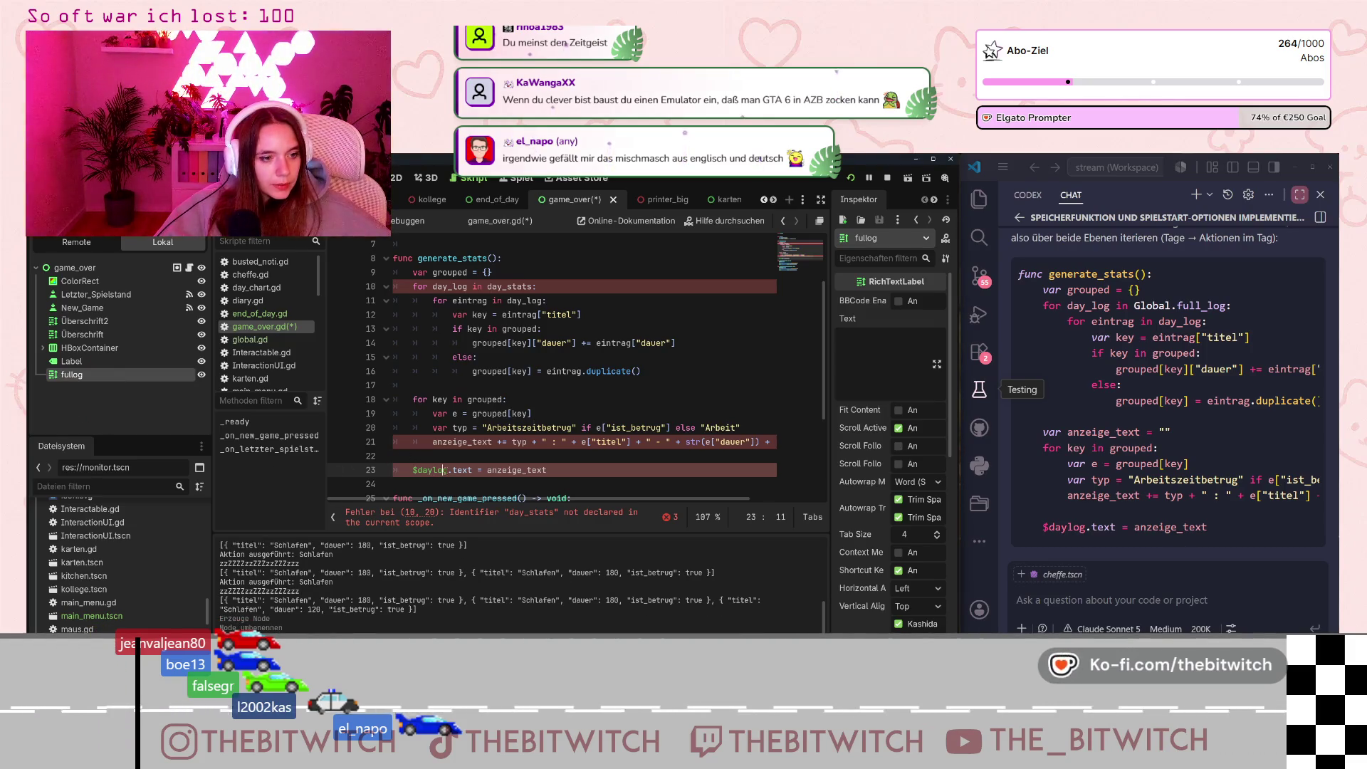
Change the final assignment on line 23 from $daylog.text to $fulllog.text.
left_click_drag(448, 470, 419, 472)
type("fulllog")
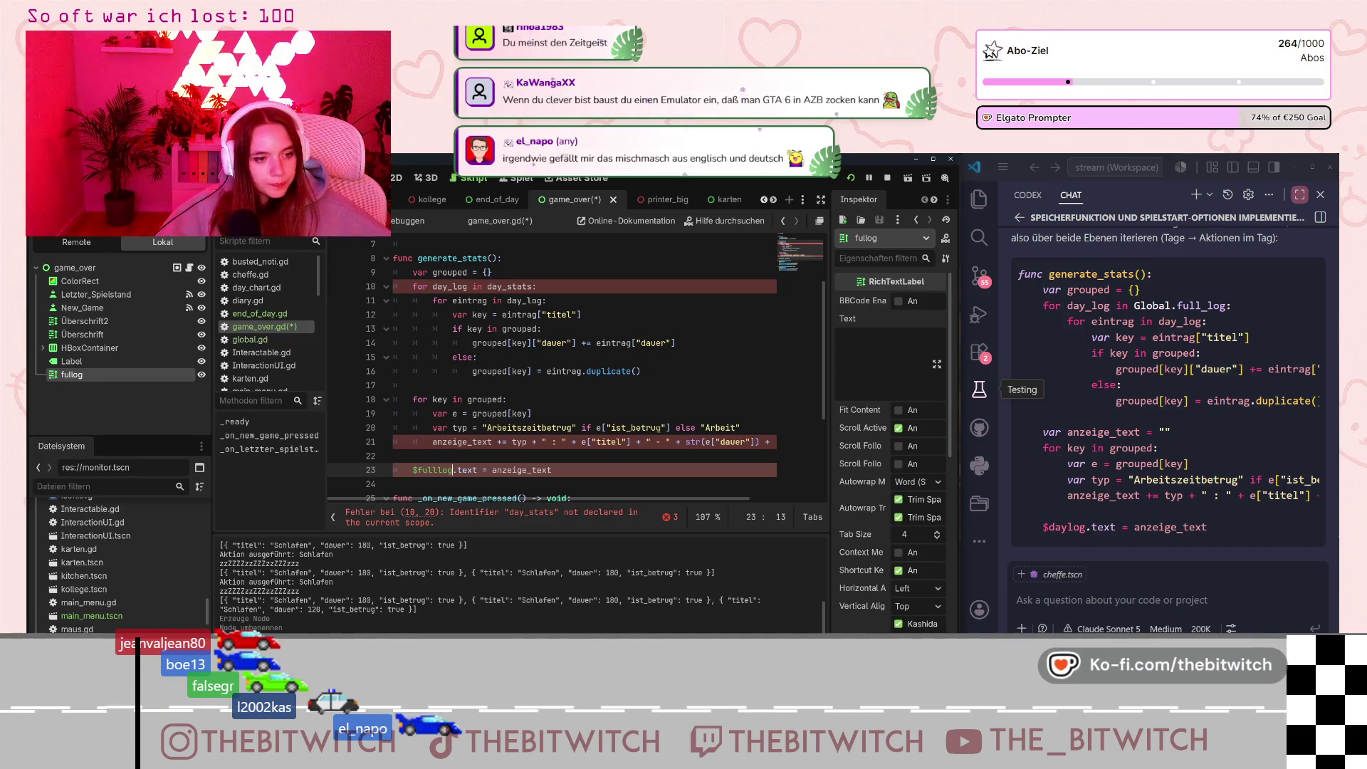
left_click(511, 399)
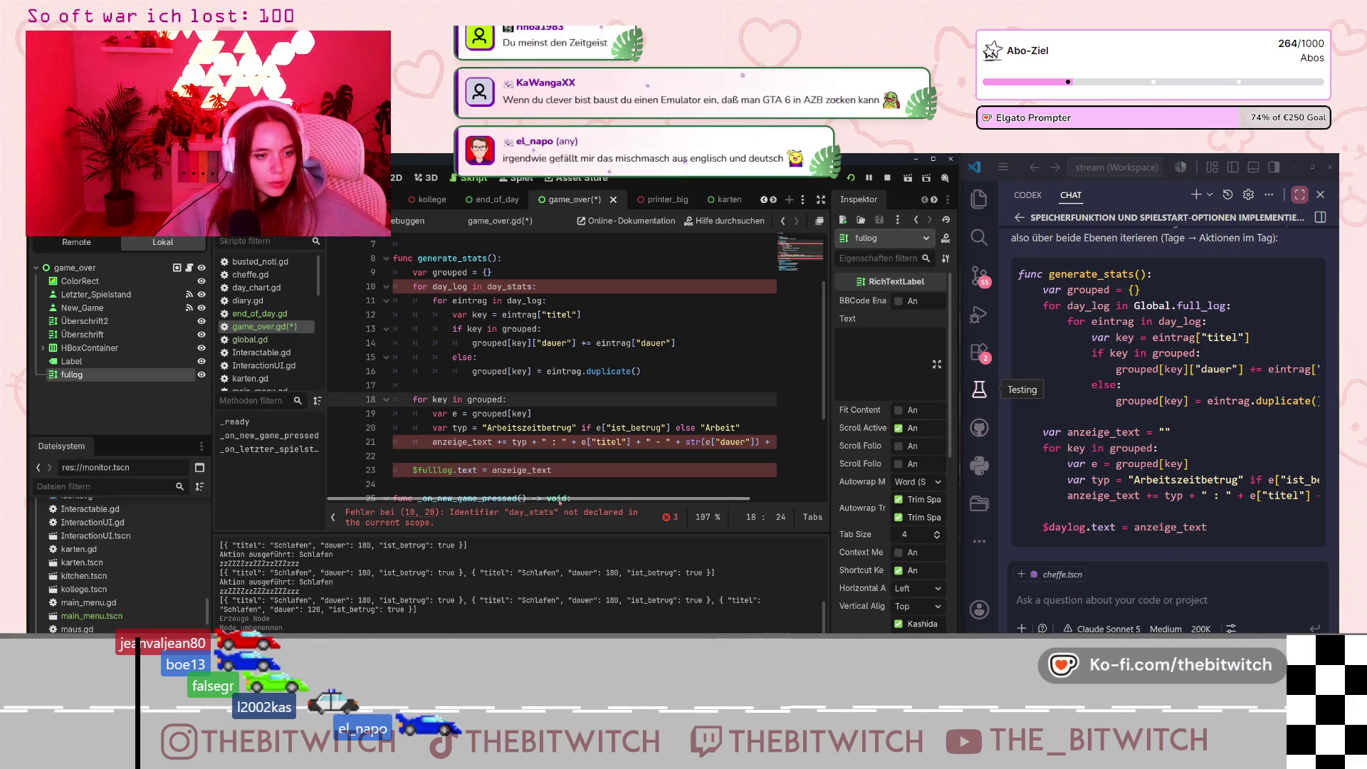
left_click_drag(560, 501, 619, 501)
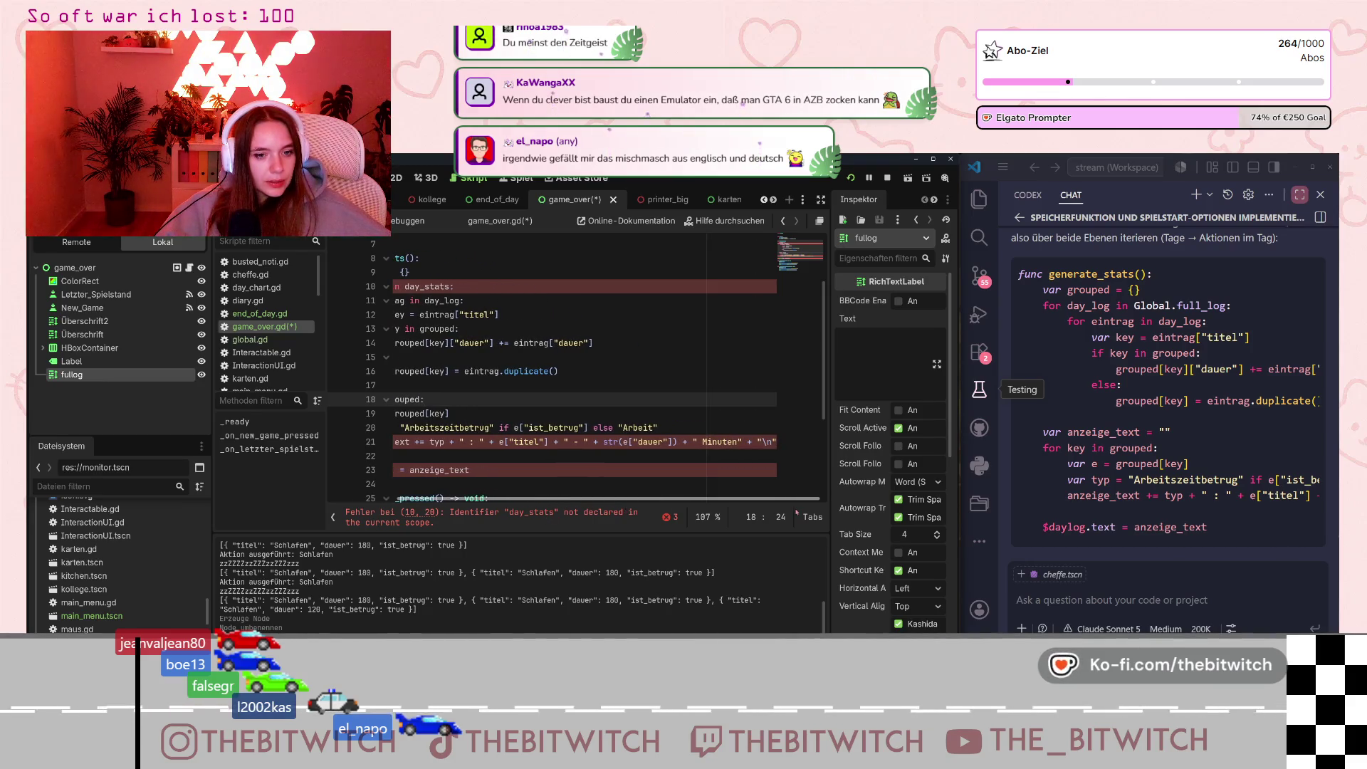
Review lines 21 and 16, then widen the Godot window over the reference chat.
left_click(796, 452)
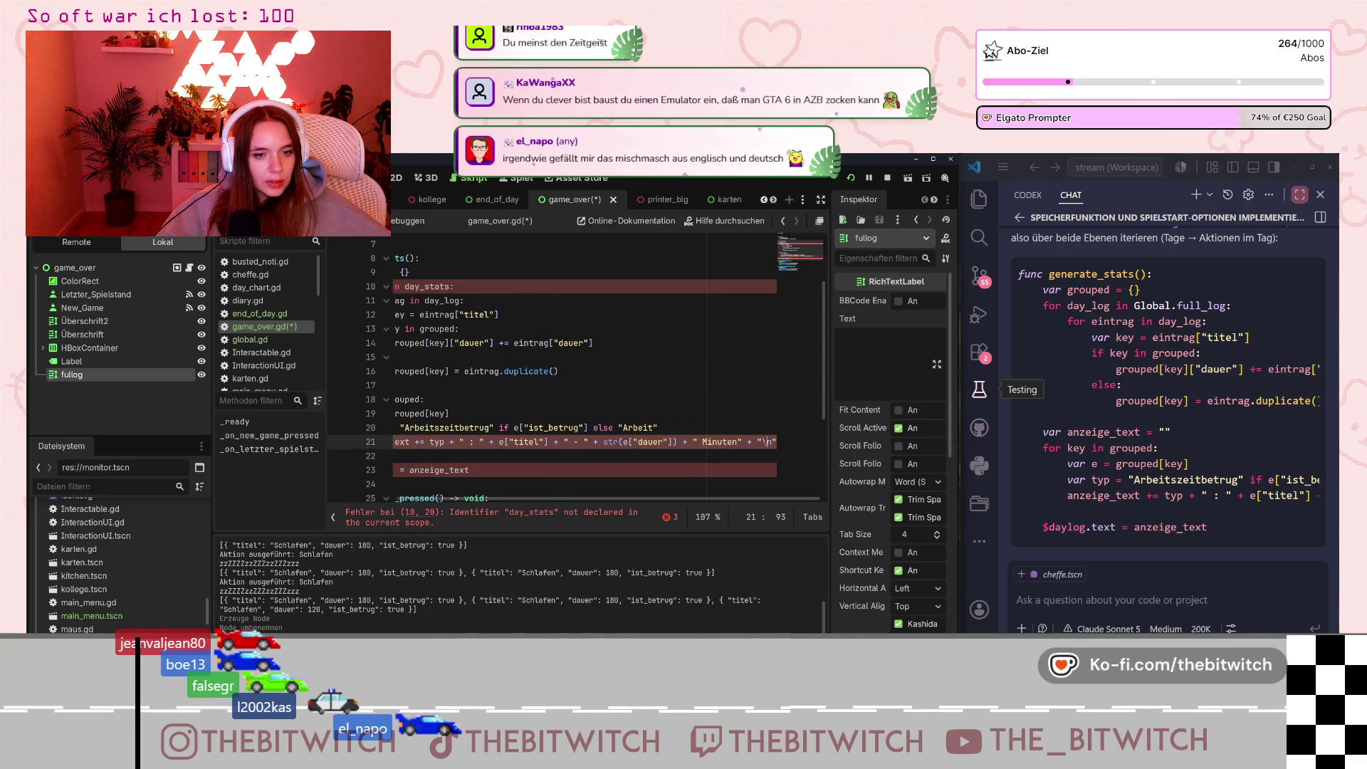
left_click(762, 371)
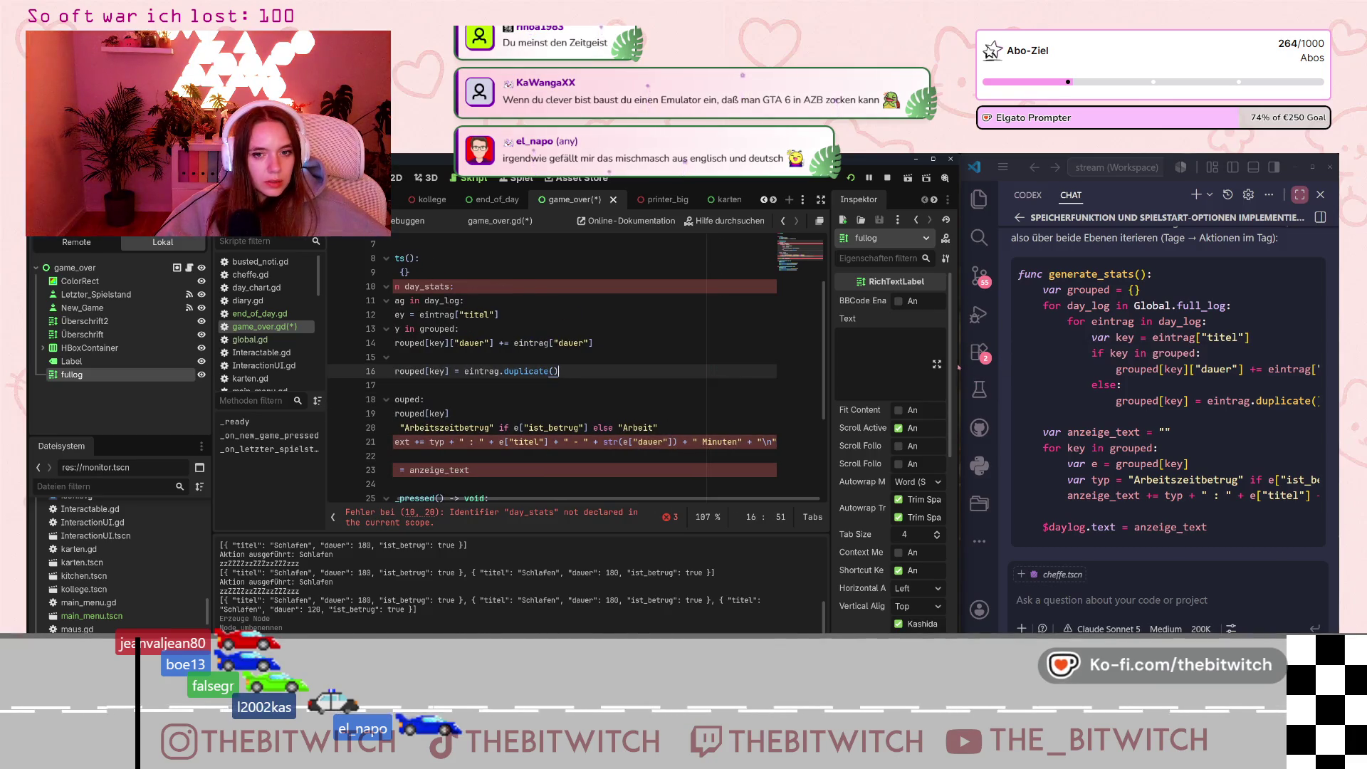
mouse_move(961, 364)
left_mouse_down()
mouse_move(1220, 381)
mouse_move(963, 393)
left_mouse_up()
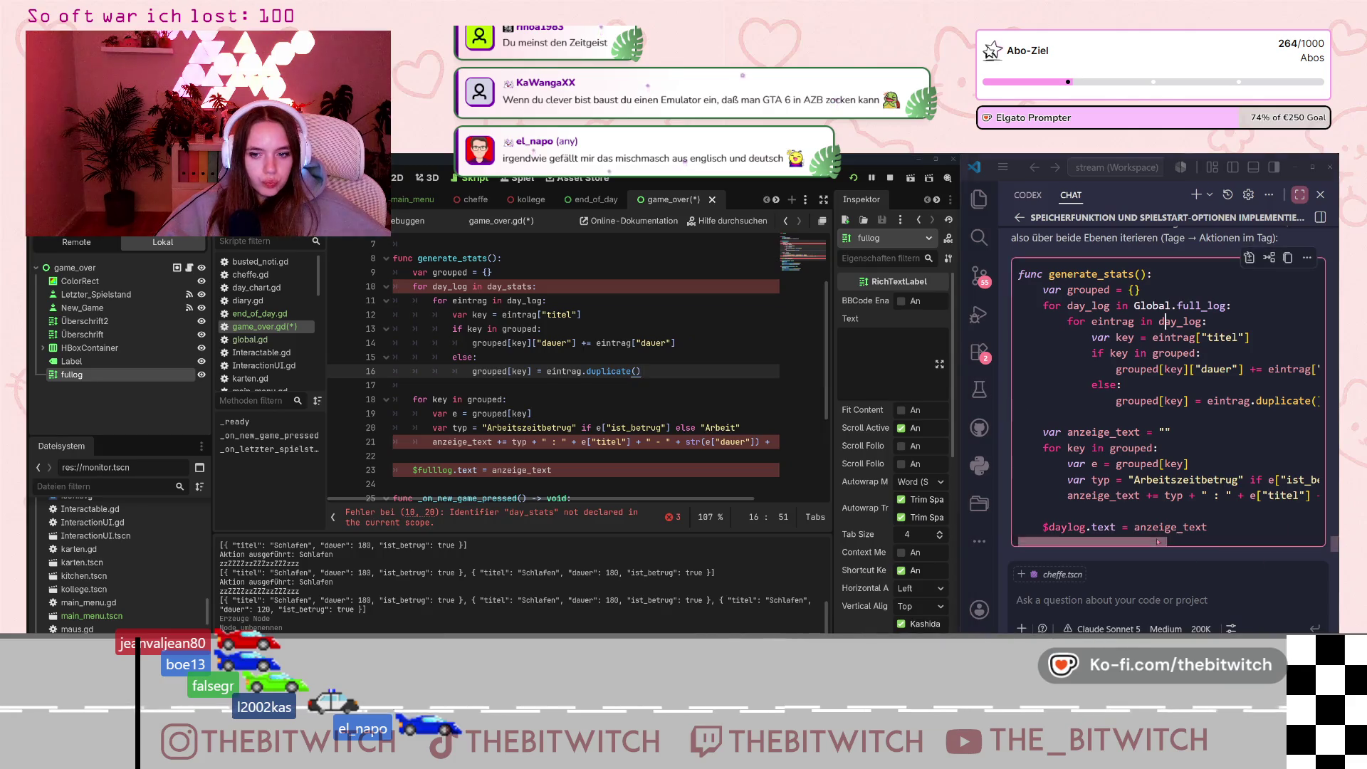
Replace day_stats on line 10 with Global.full_log as the outer loop's source.
mouse_move(1161, 543)
left_mouse_down()
mouse_move(1318, 544)
mouse_move(1140, 541)
left_mouse_up()
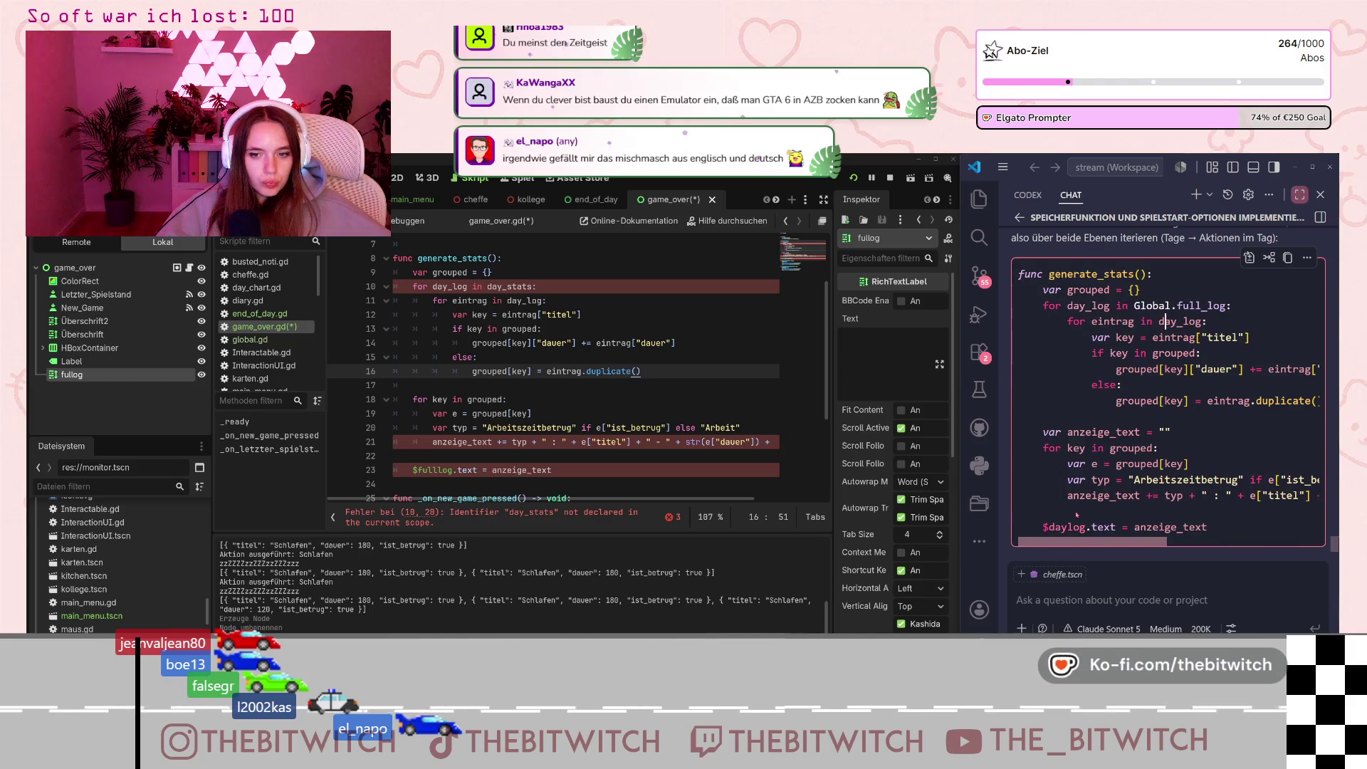
left_click(441, 286)
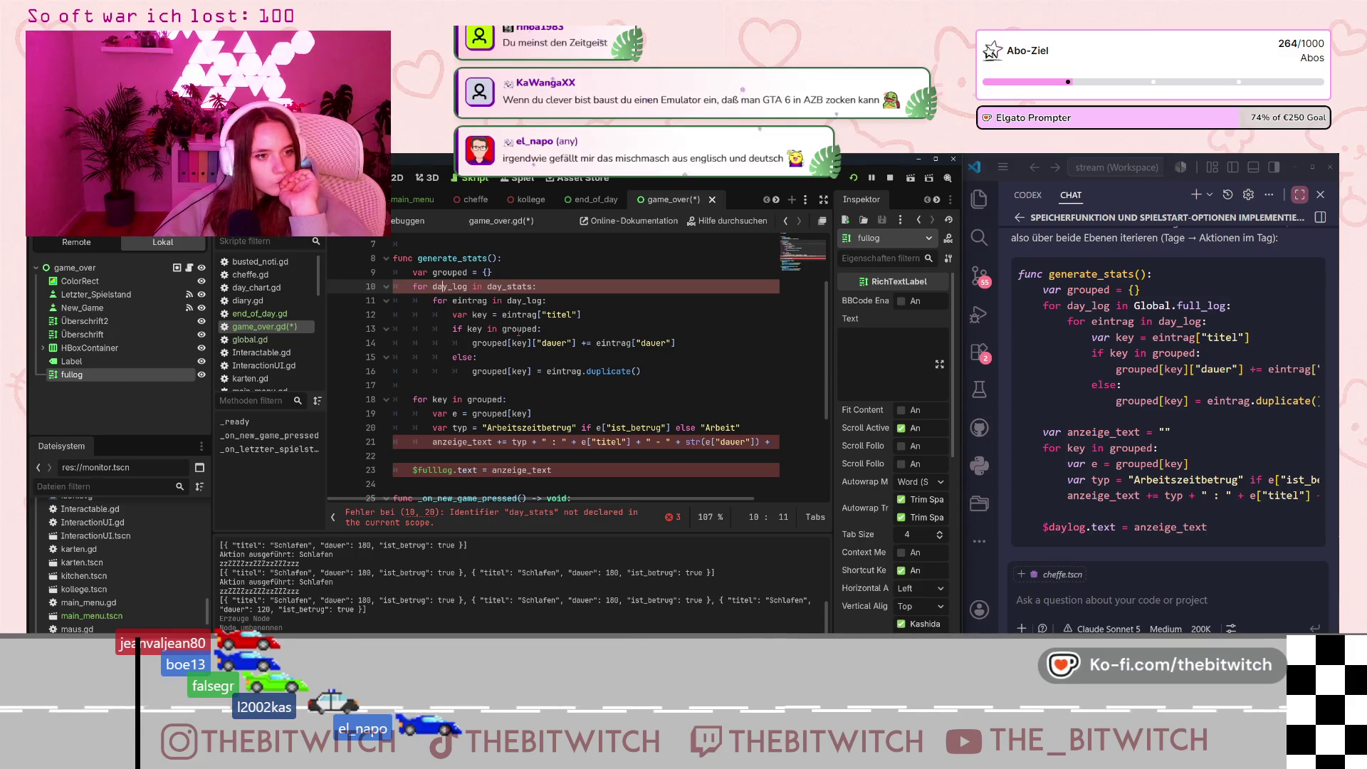
left_click(507, 287)
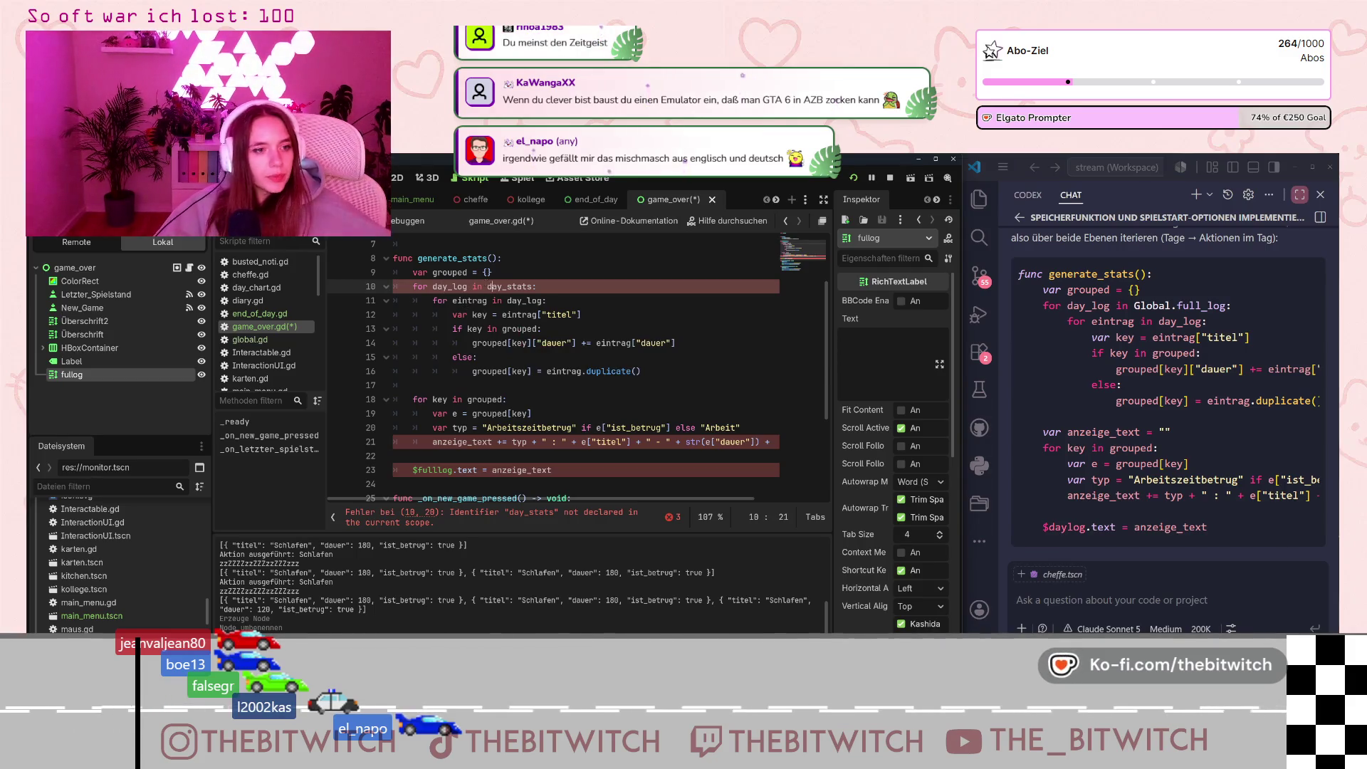
left_click_drag(488, 287, 547, 288)
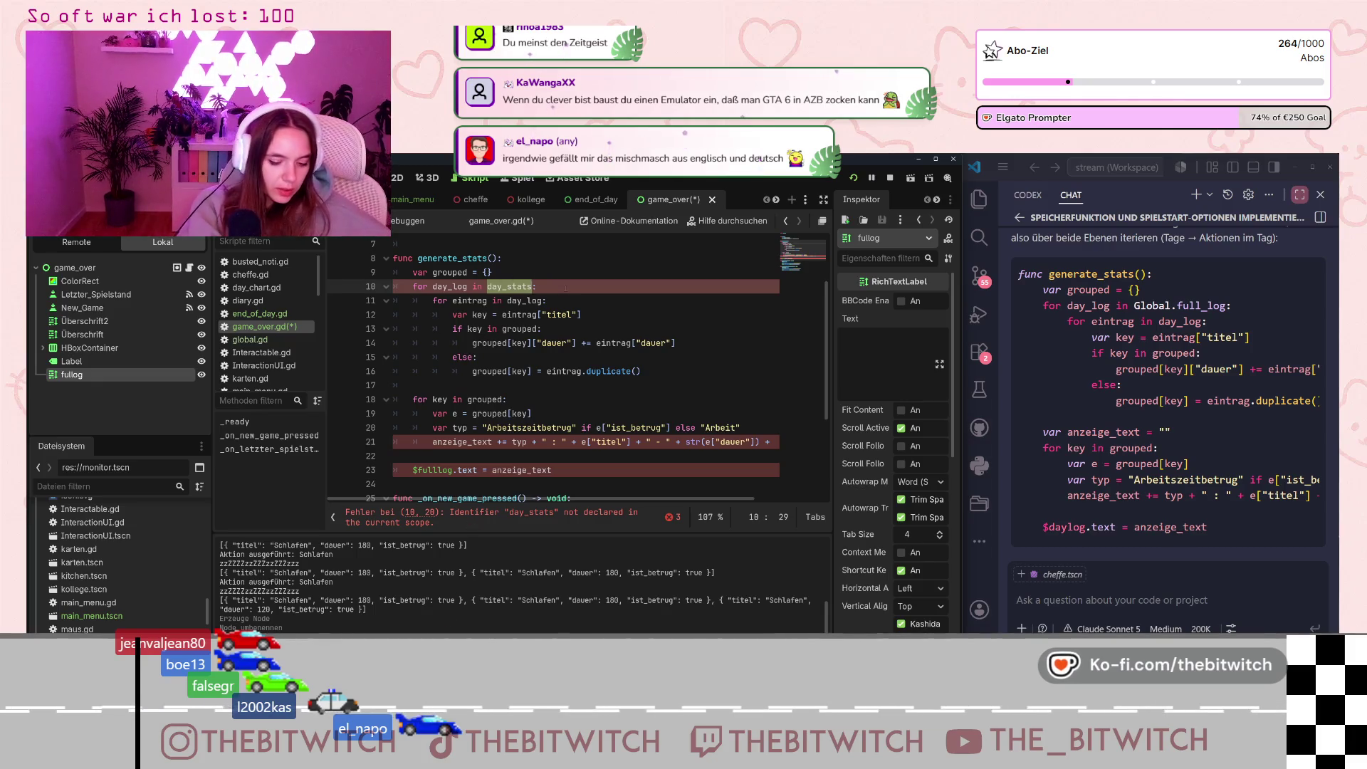
type("Glob")
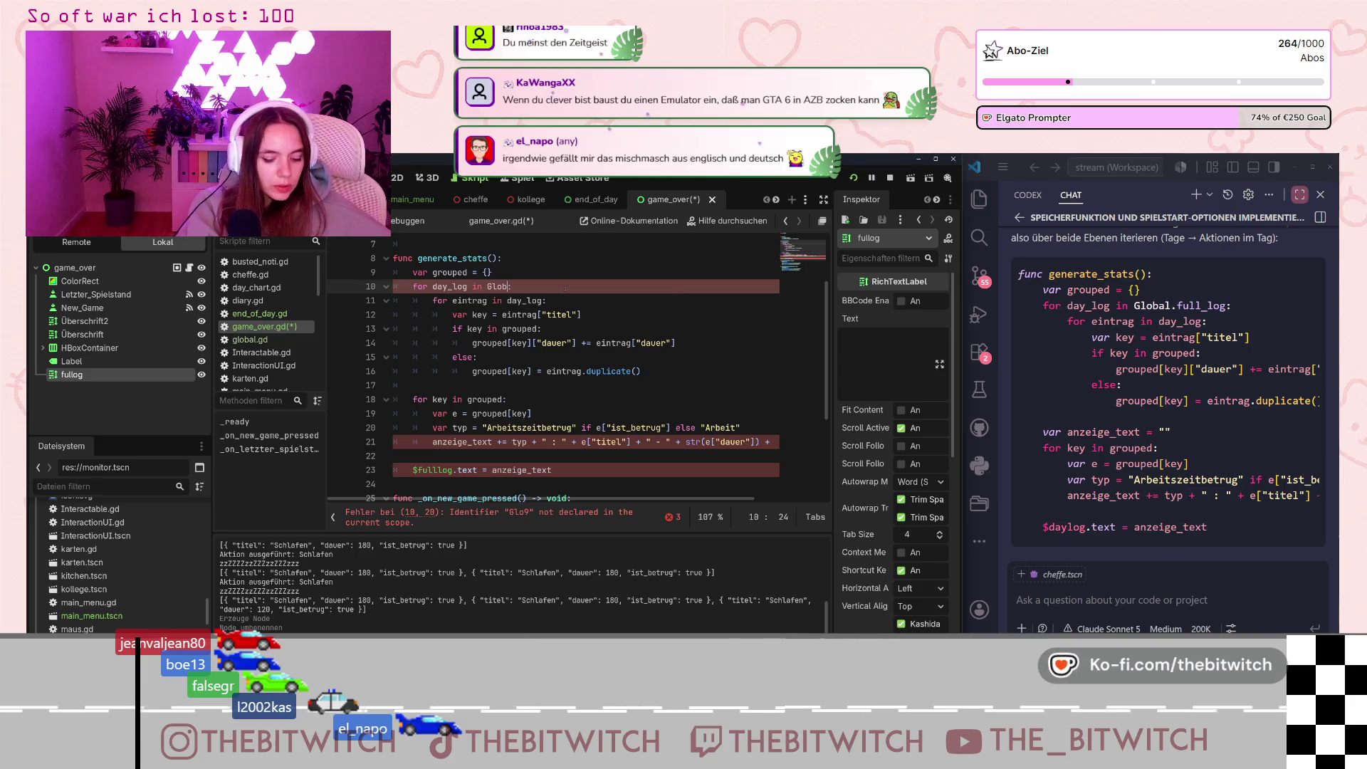
type("a")
key("Escape")
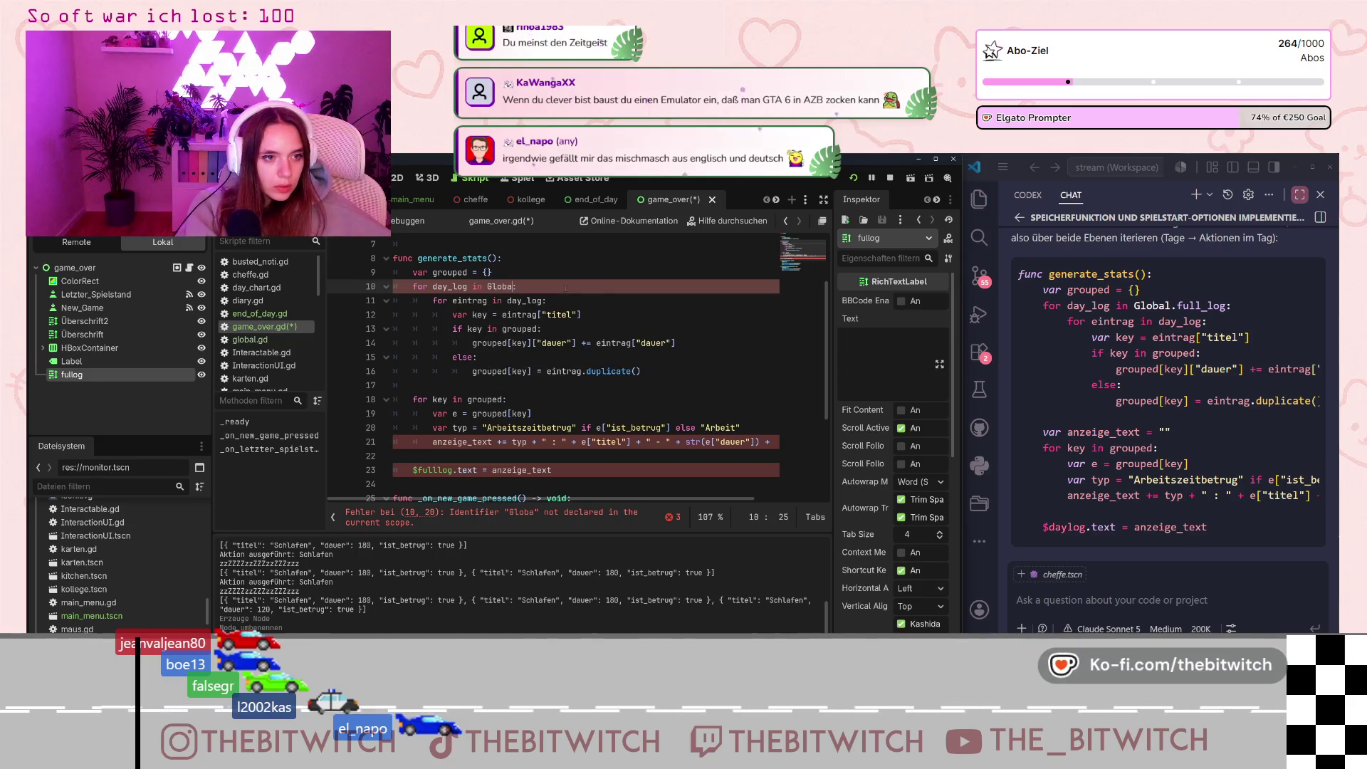
type("l.full_l")
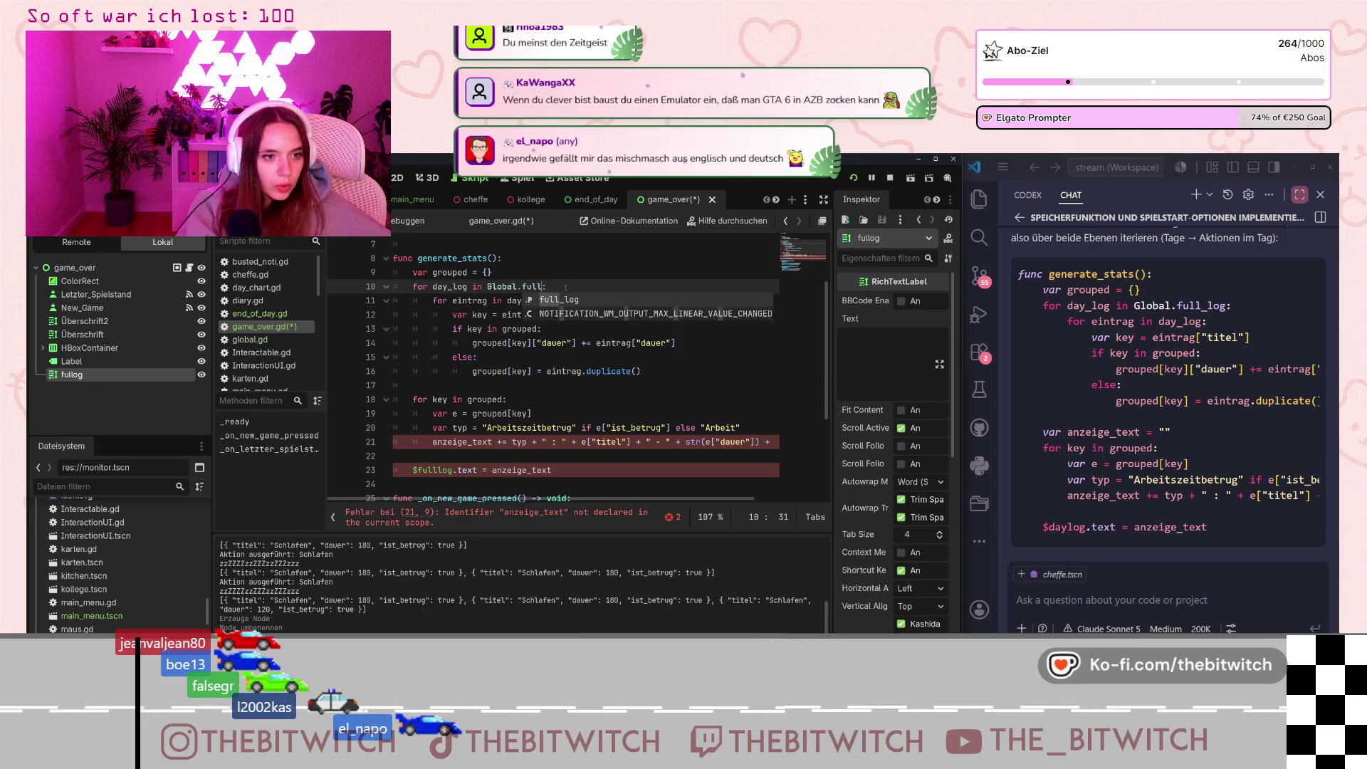
type("_log")
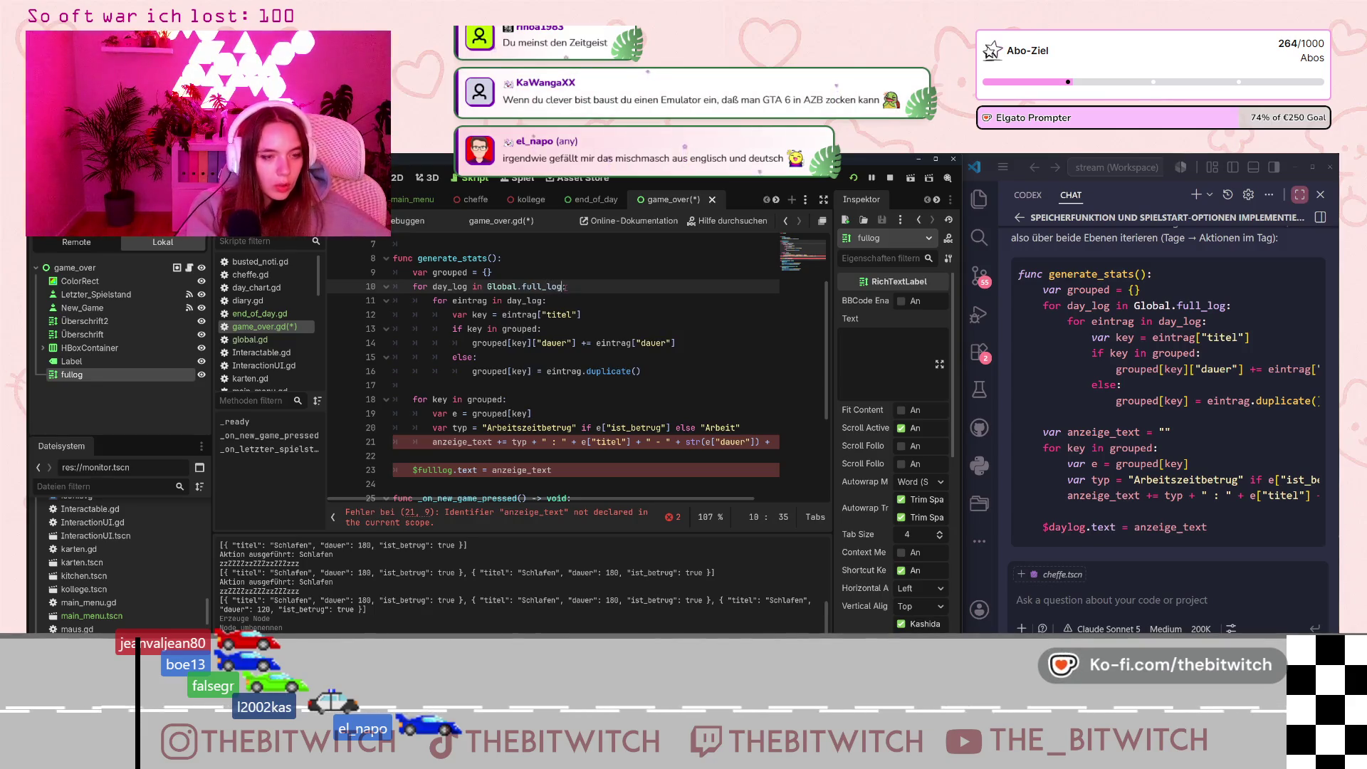
left_click(636, 371)
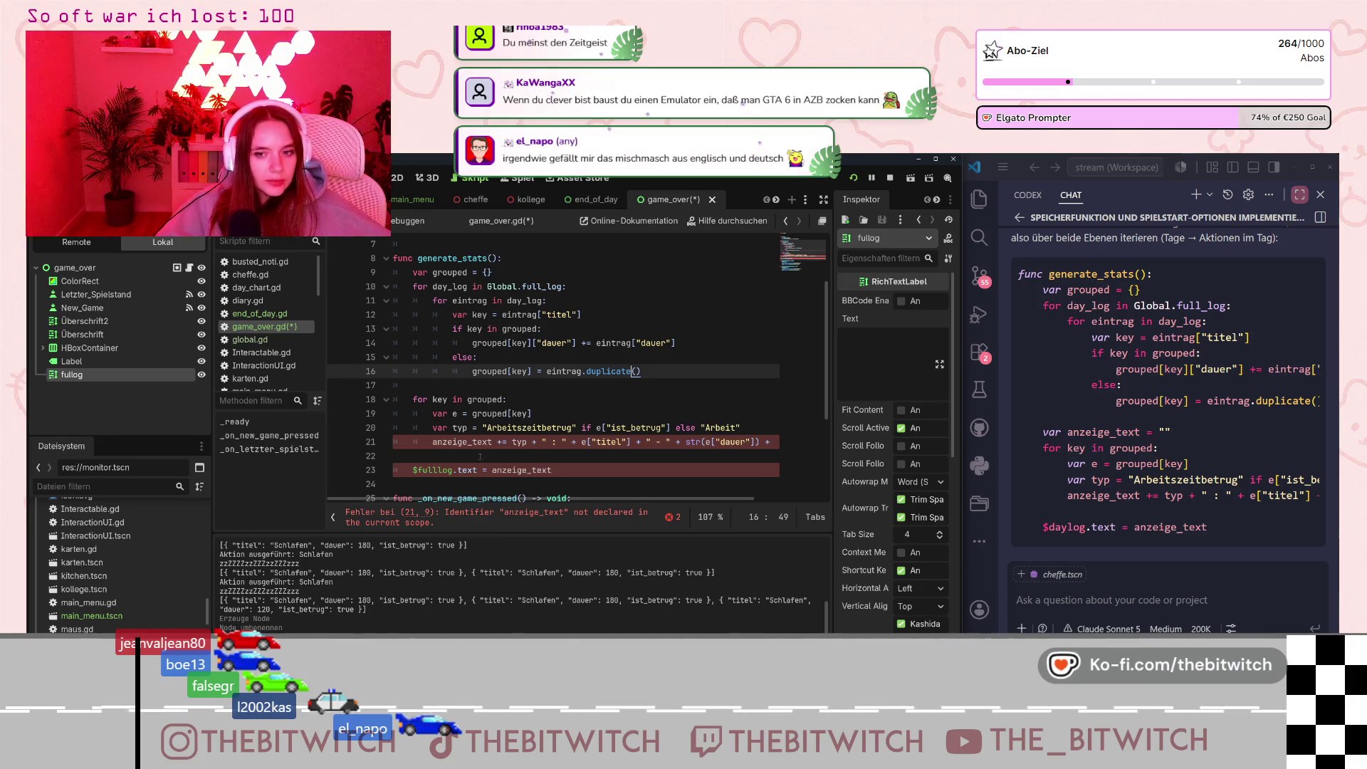
Add an anzeige_text = "" declaration after line 9.
left_click(507, 272)
key("Return")
type("var anzeig")
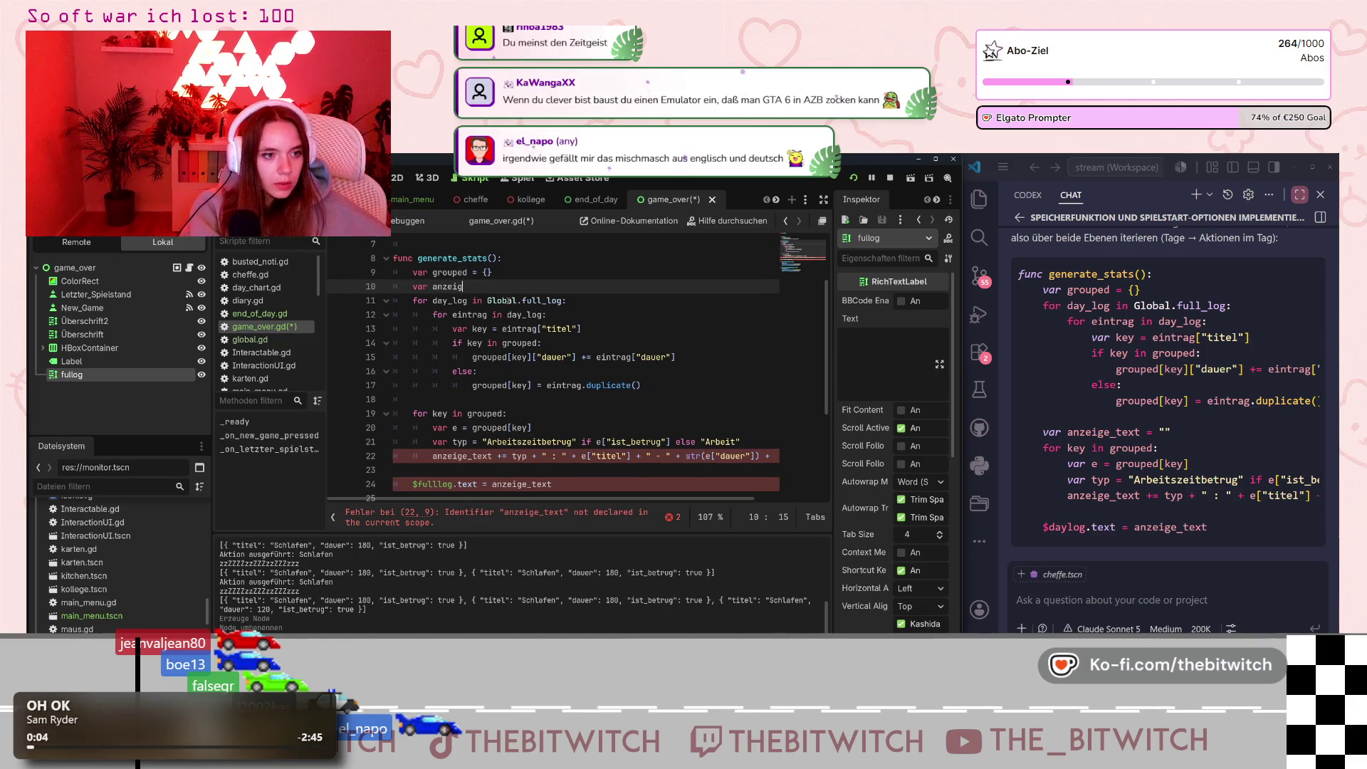
type("e_text =")
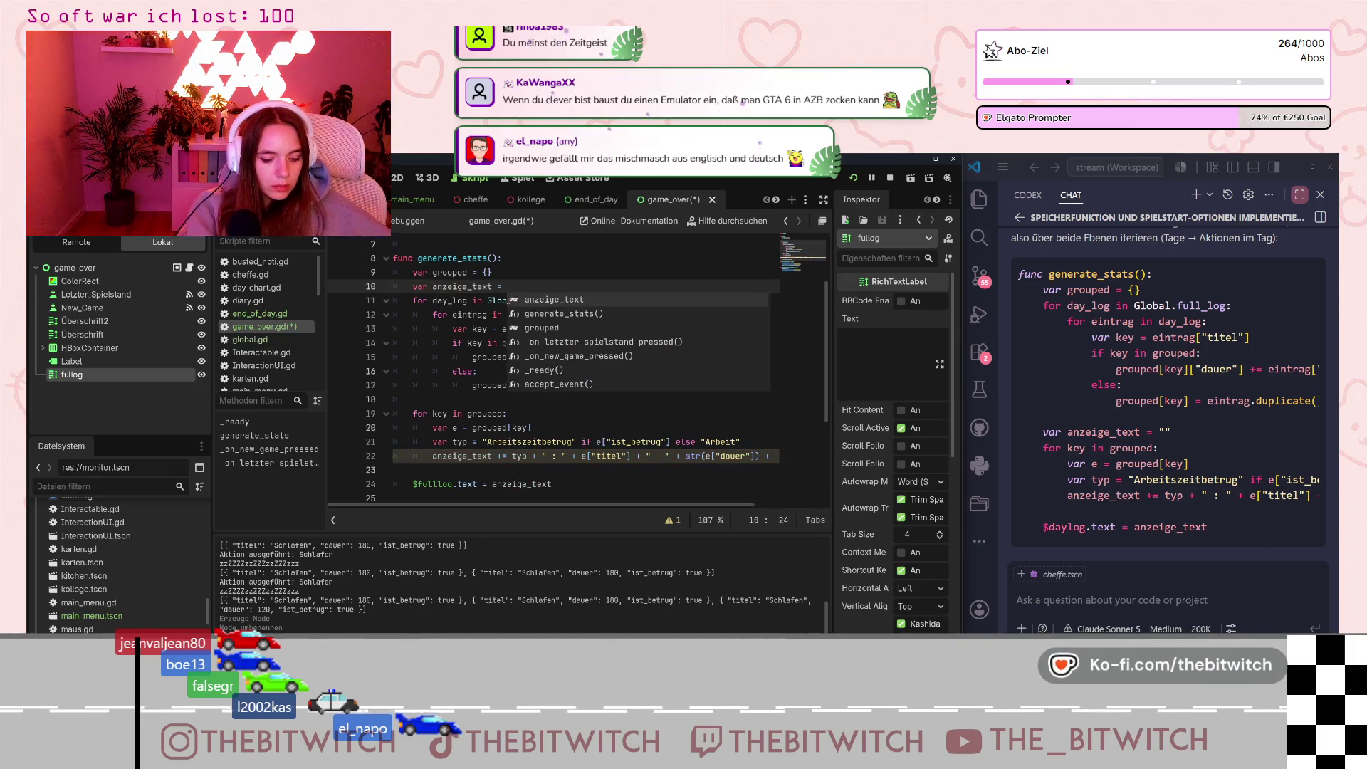
type(" \"\"")
left_click(533, 428)
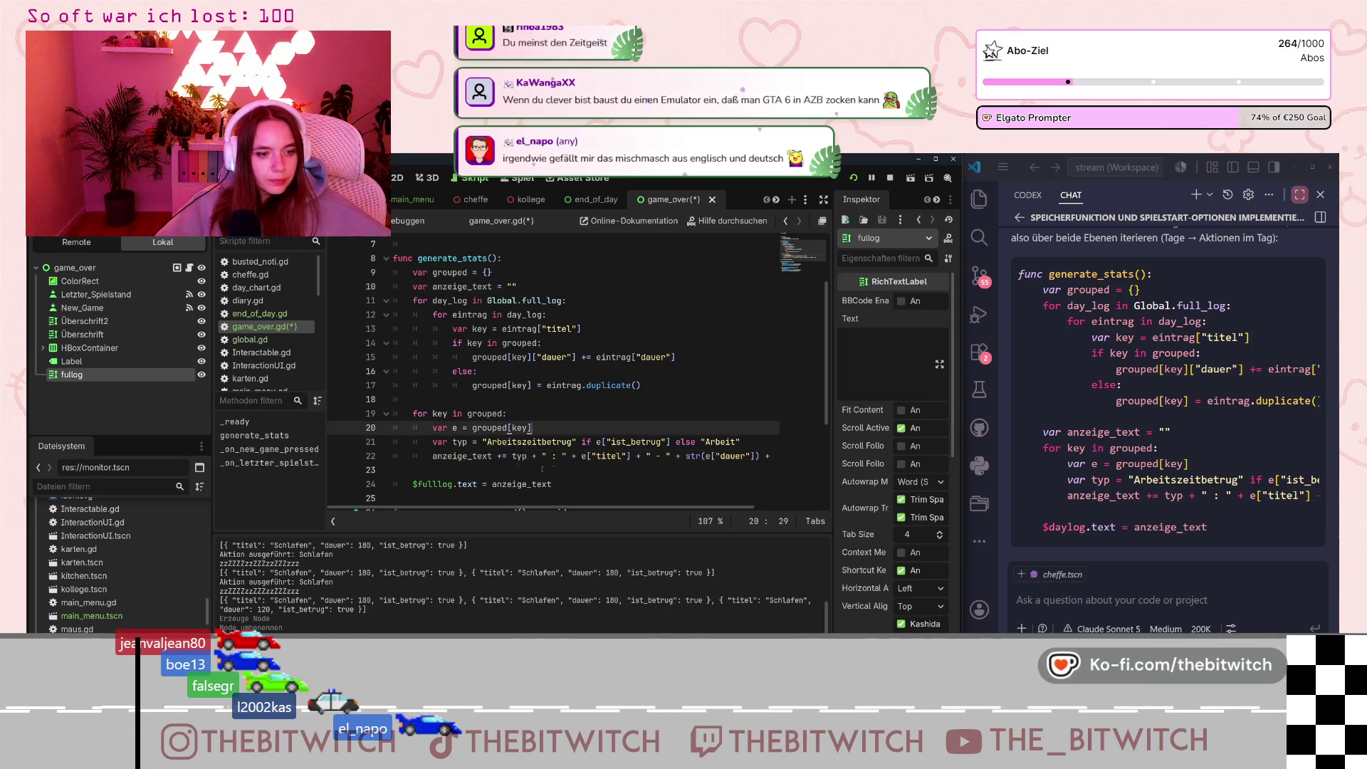
Replace anzeige_text on line 22 with $fulllog.text and clear the leftover final assignment.
left_click(434, 456)
left_click(460, 484)
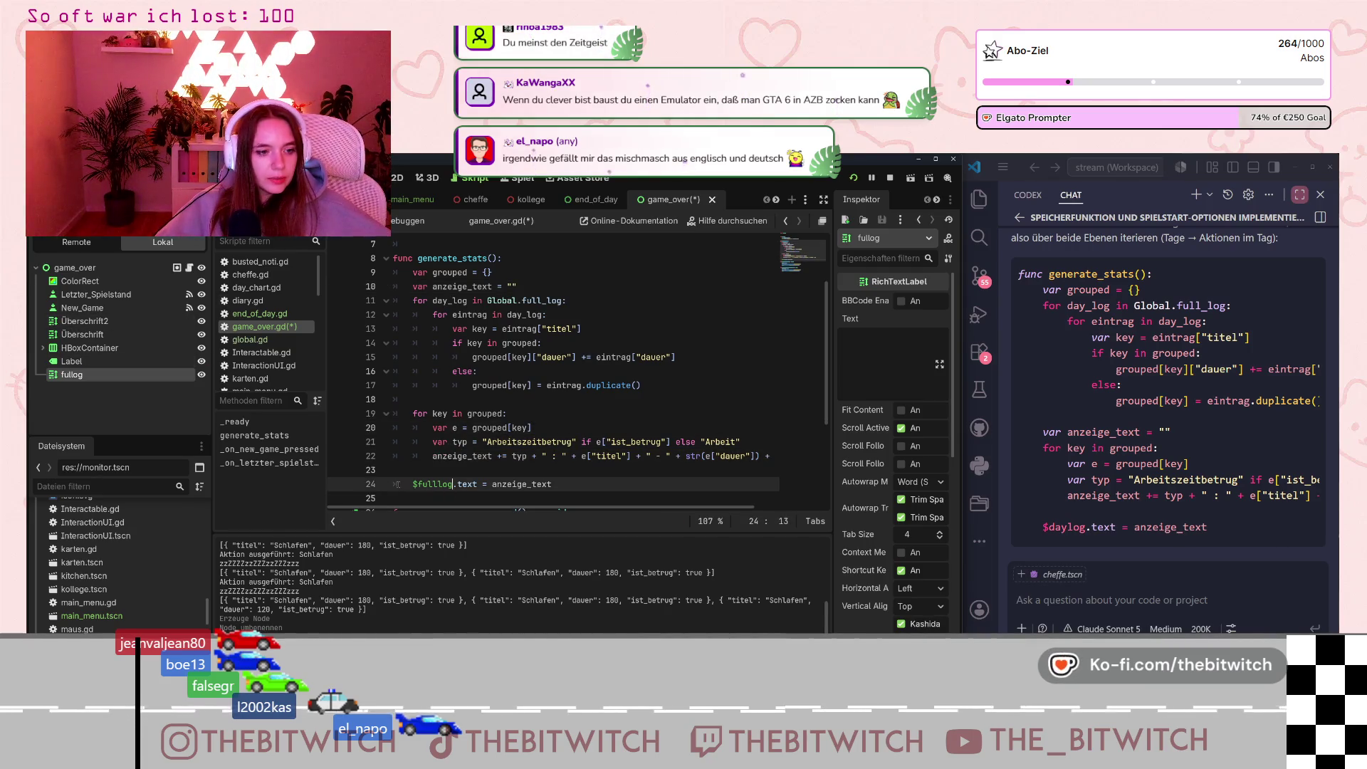
key("BackSpace")
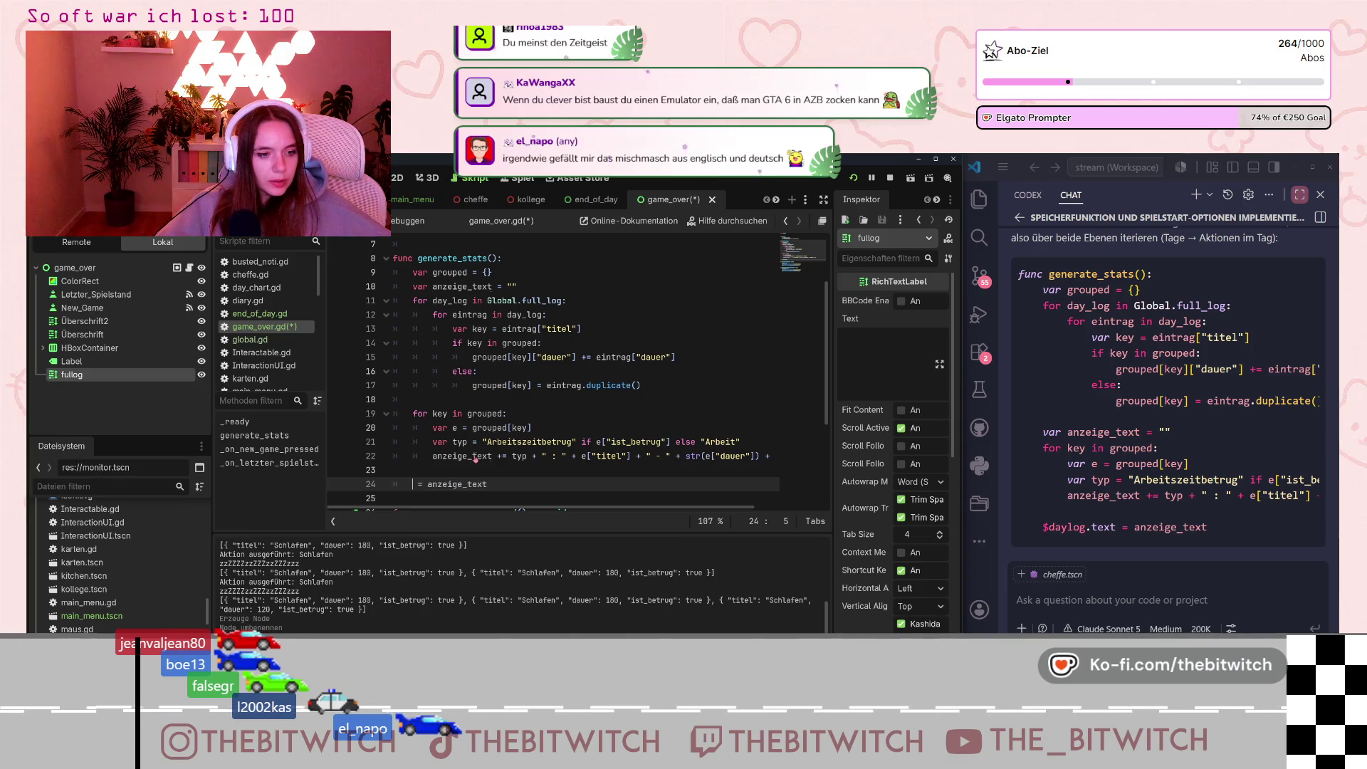
left_click_drag(492, 456, 432, 456)
type("$fulllog.text")
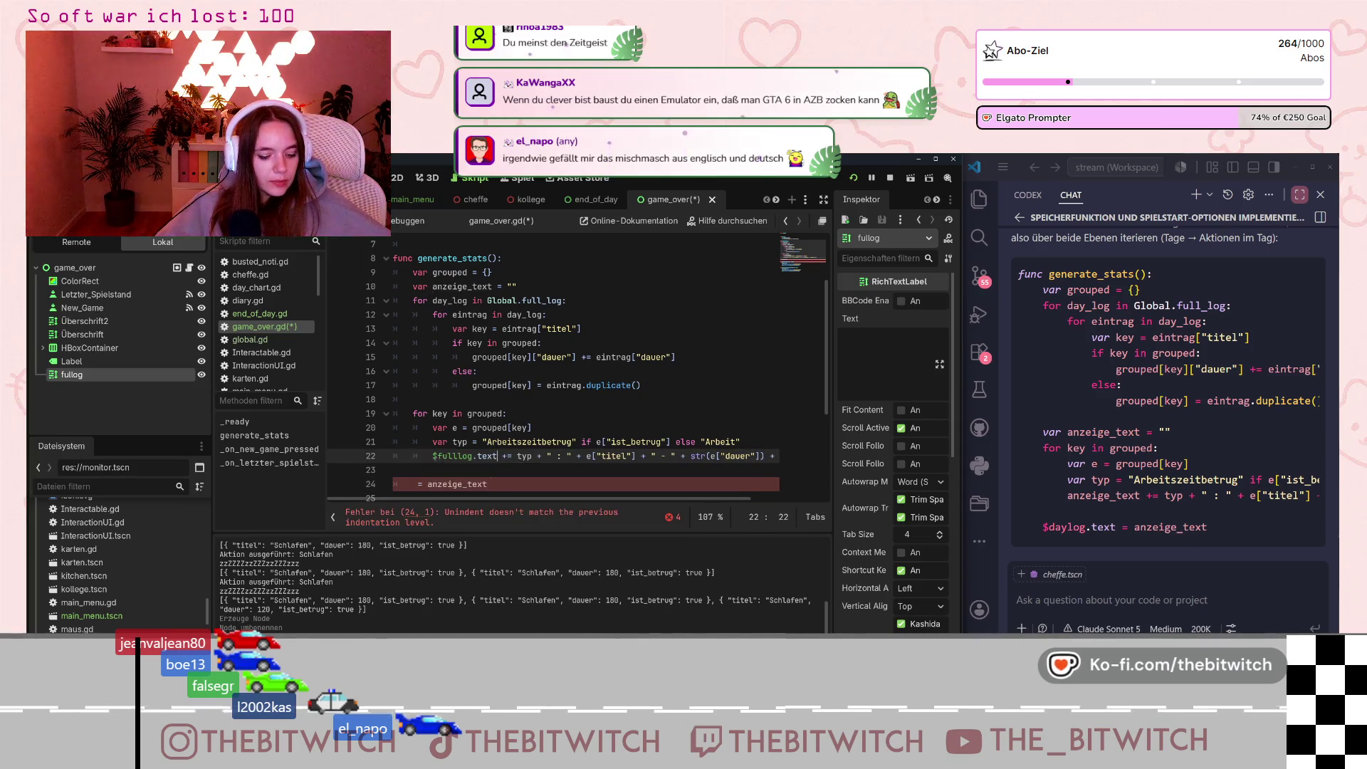
left_click(418, 484)
key("shift+End")
key("Delete")
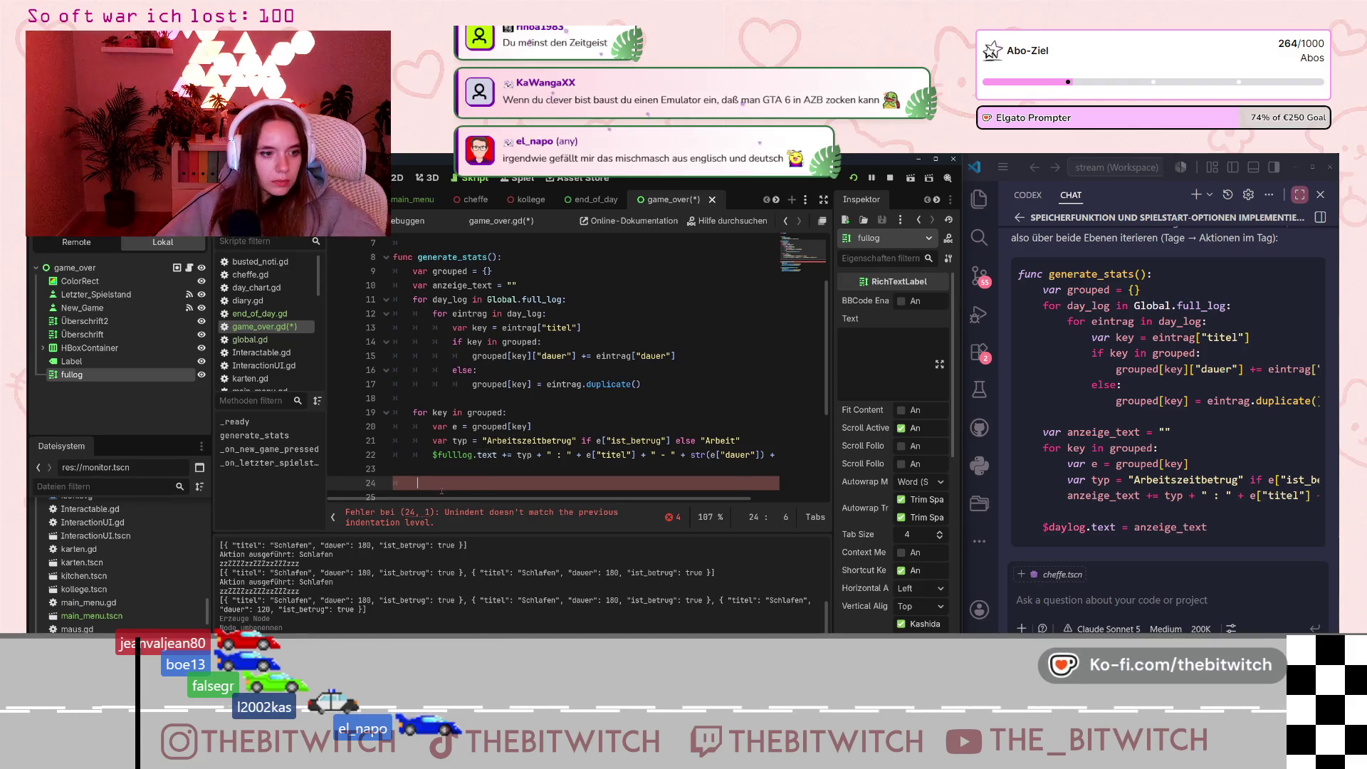
Delete the unused anzeige_text declaration and the empty line above _on_new_game_pressed.
left_click_drag(518, 286, 343, 293)
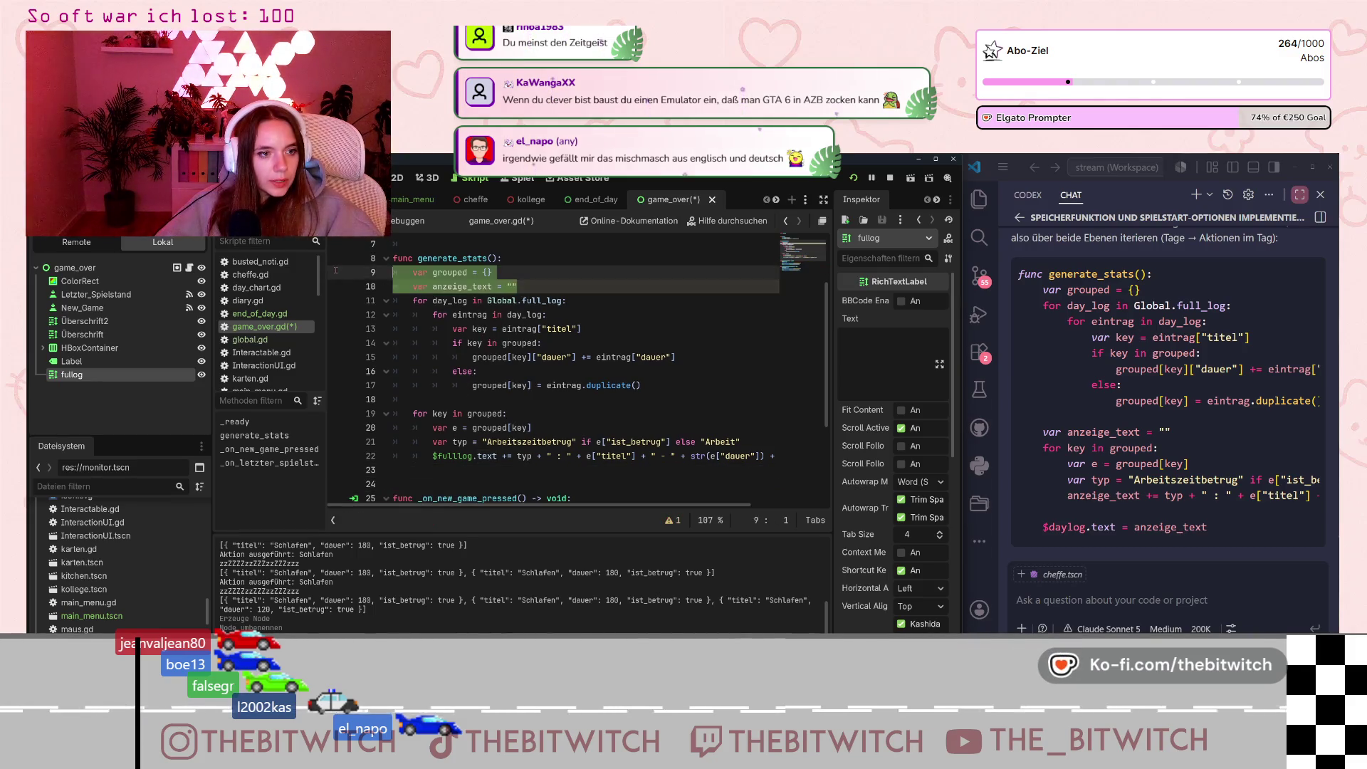
key("BackSpace")
key("BackSpace")
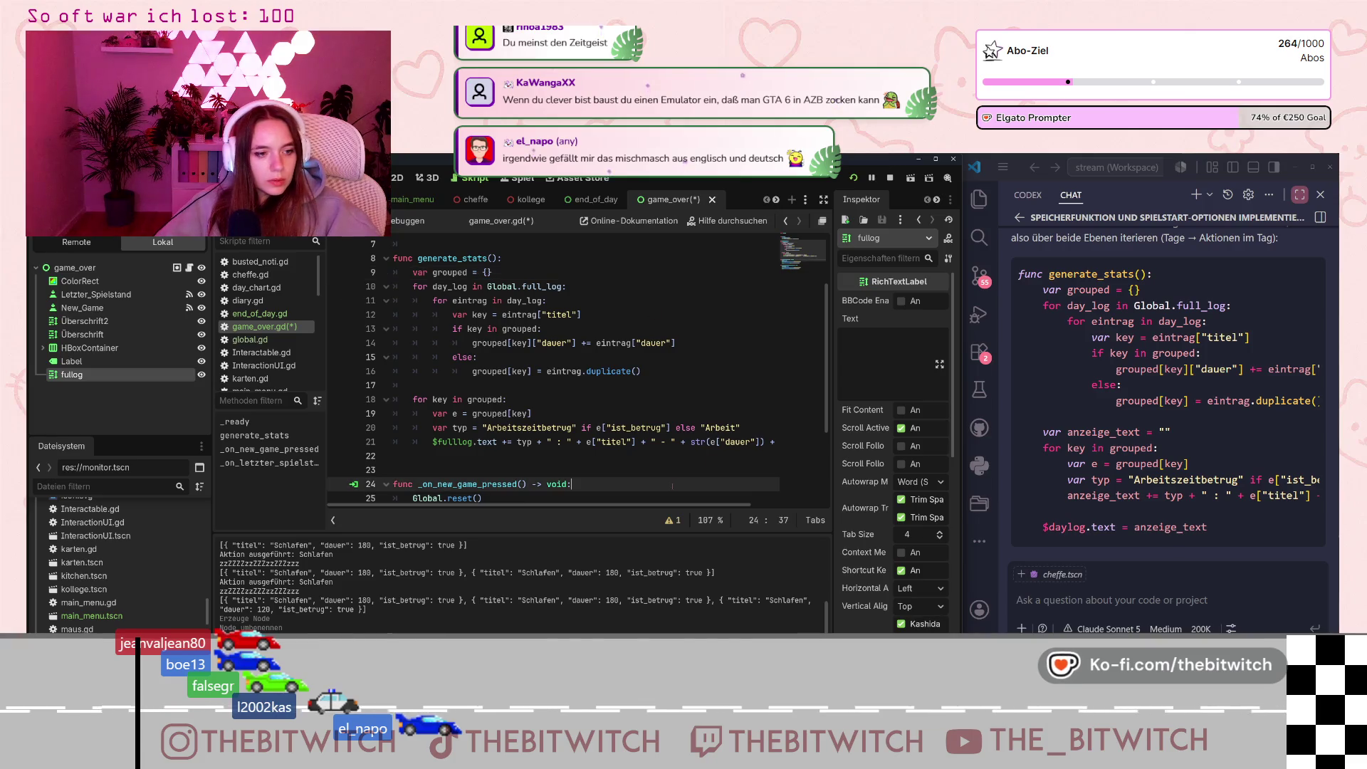
left_click(711, 484)
key("Up")
key("BackSpace")
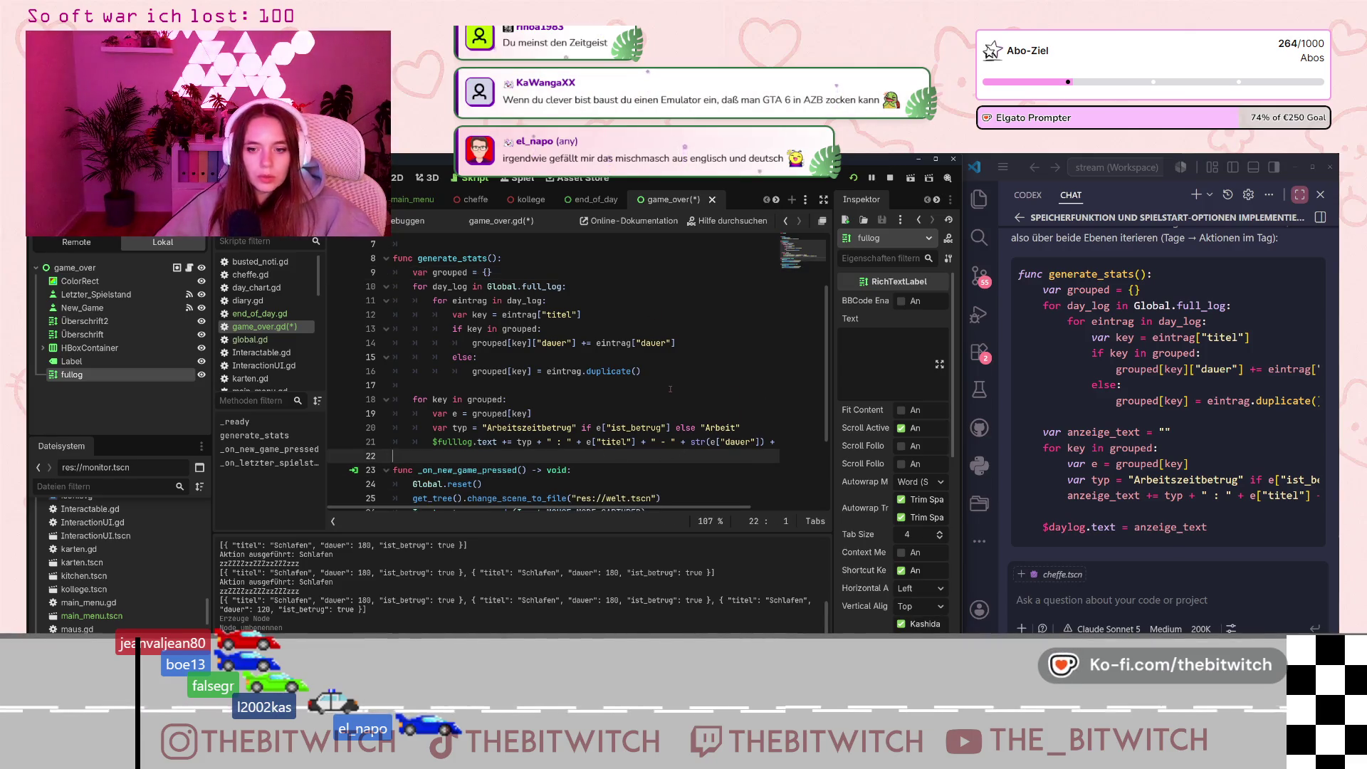
left_click(428, 385)
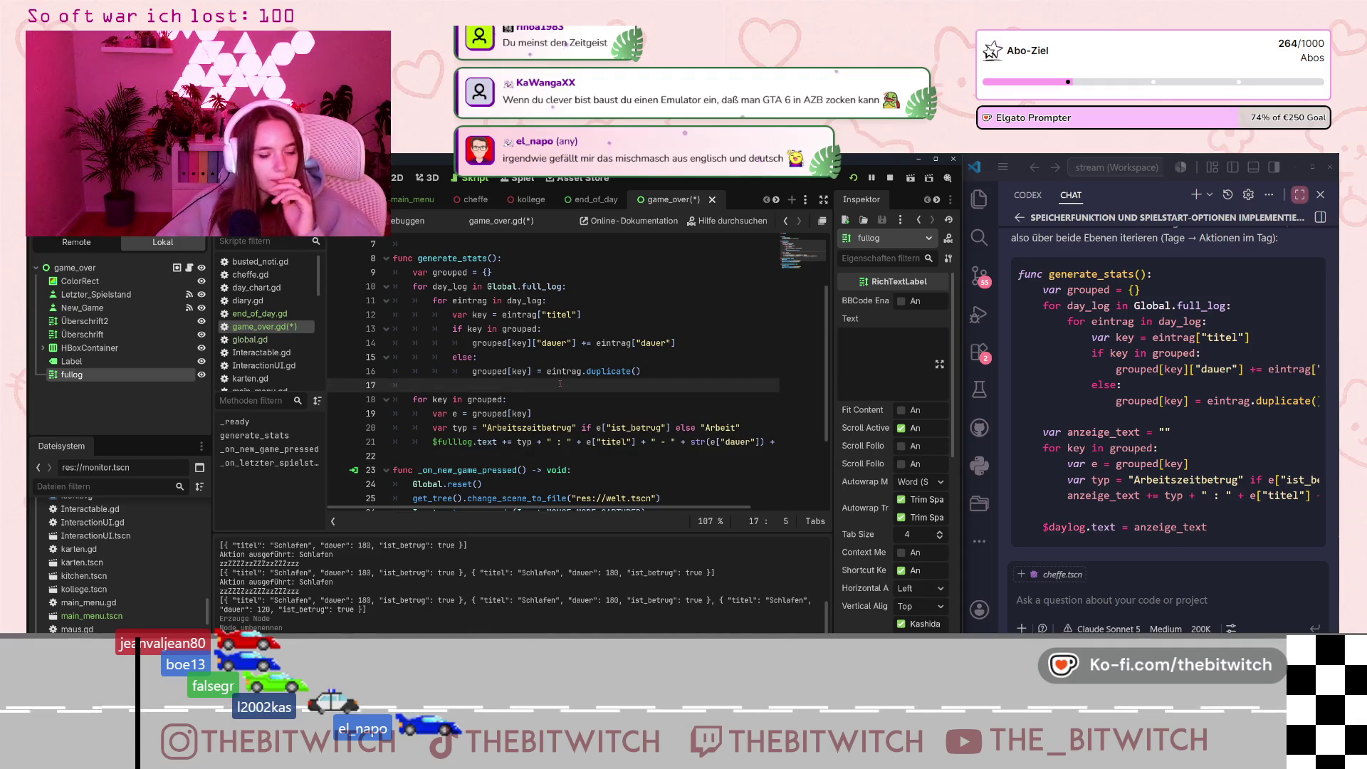
In the 2D view, move the fullog box below the score line and raise the HBoxContainer's top edge.
left_click(397, 177)
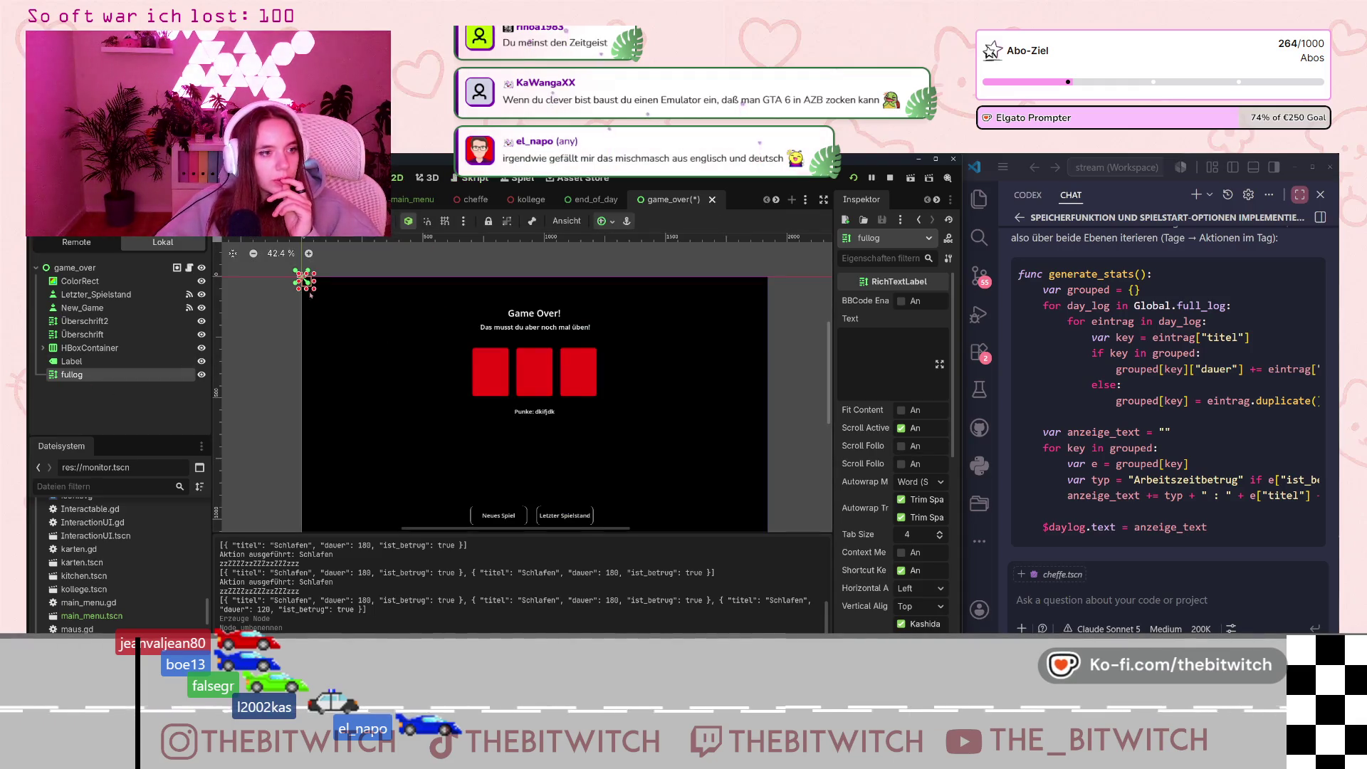
left_click_drag(331, 301, 382, 337)
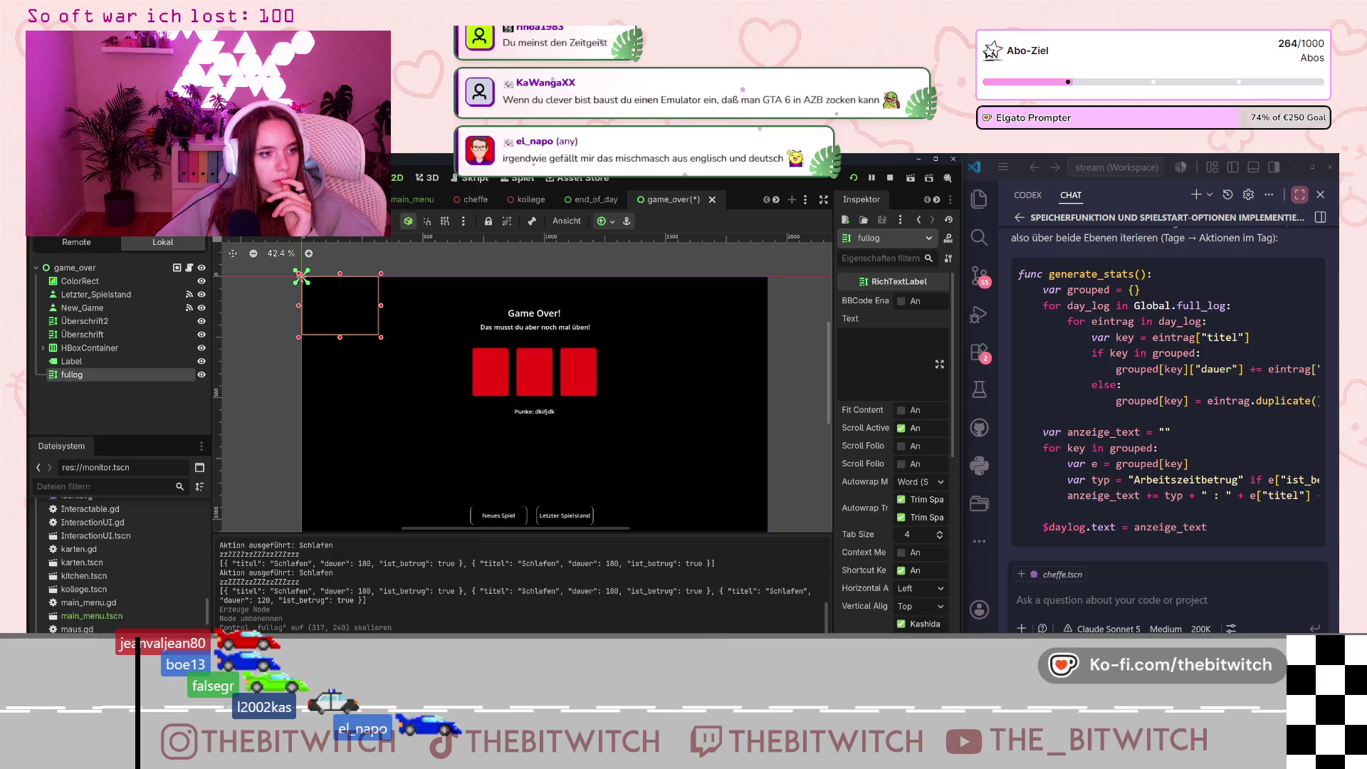
mouse_move(299, 273)
left_mouse_down()
mouse_move(331, 320)
mouse_move(322, 286)
left_mouse_up()
mouse_move(370, 331)
left_mouse_down()
mouse_move(457, 374)
mouse_move(581, 479)
mouse_move(512, 462)
mouse_move(605, 503)
left_mouse_up()
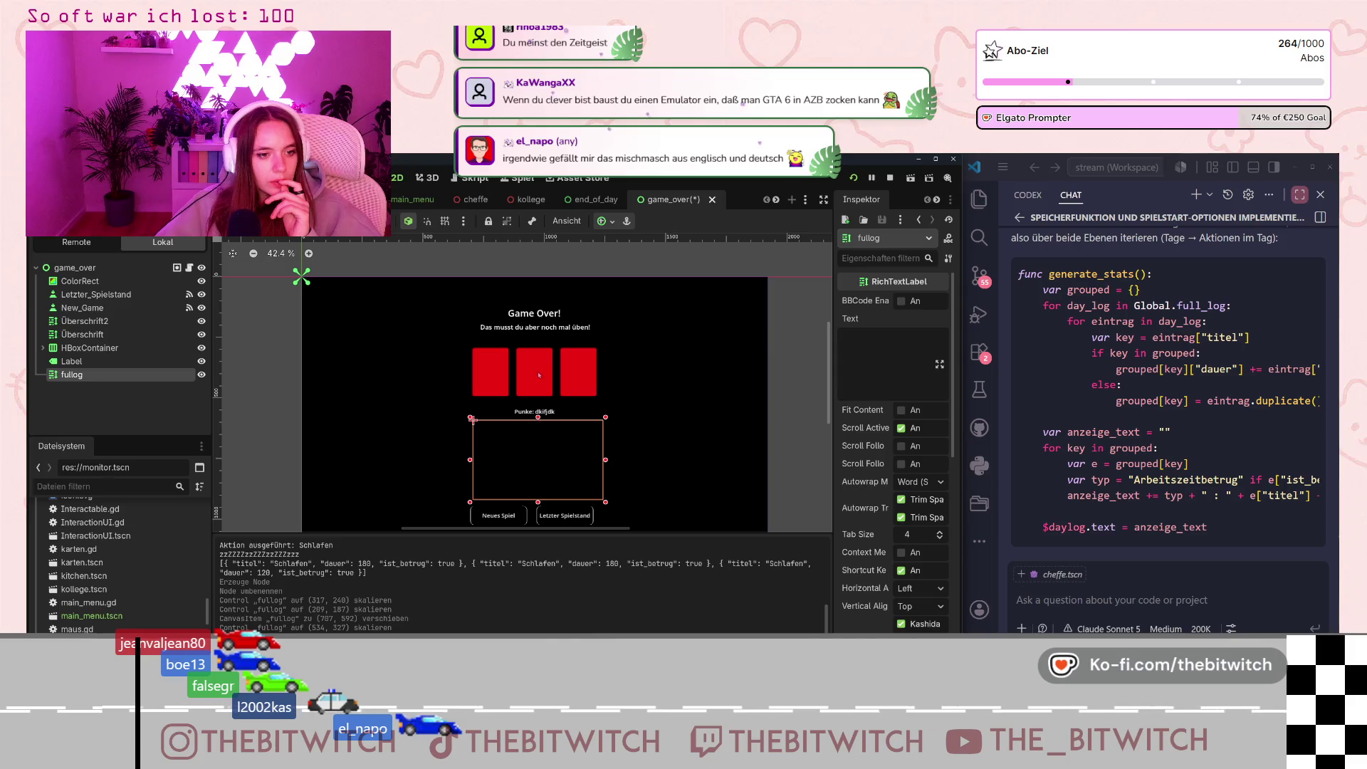
left_click(510, 360)
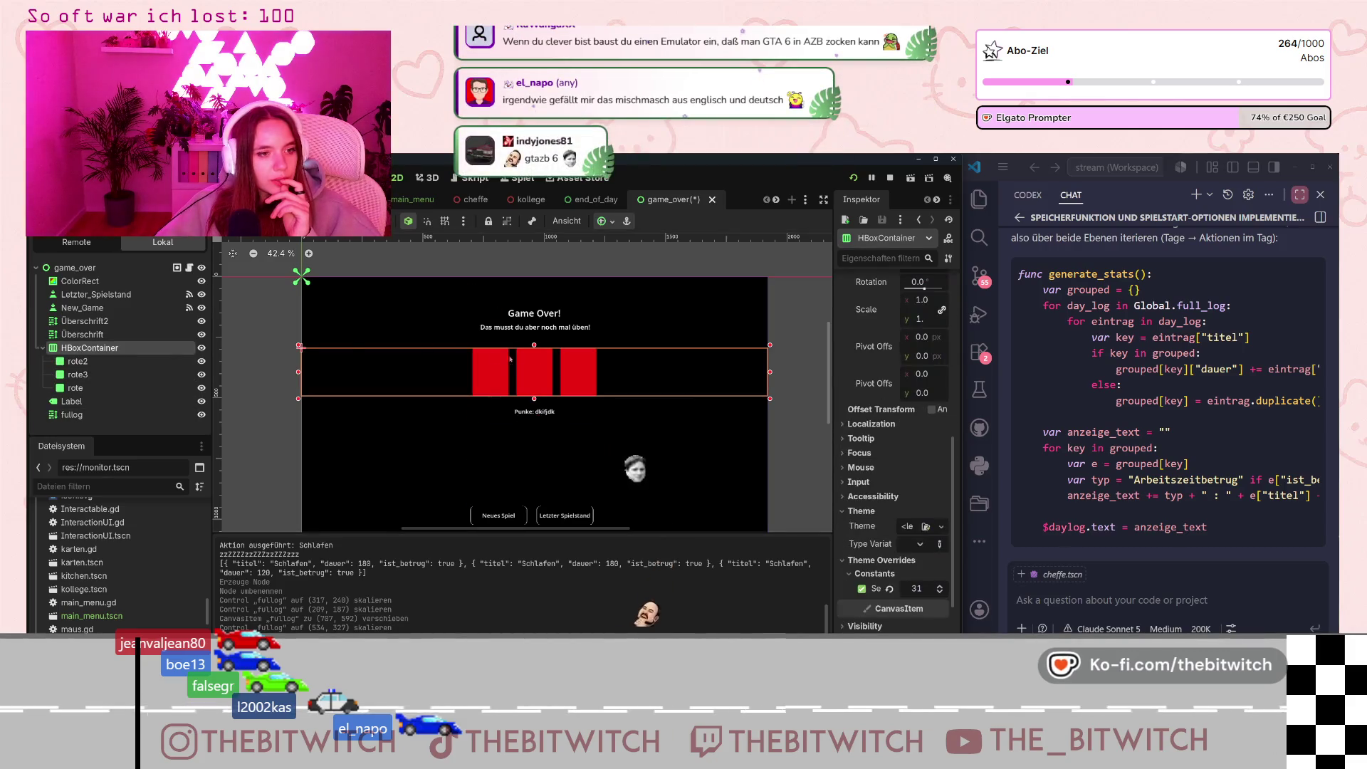
left_click_drag(534, 398, 473, 411)
Fine-tune the fullog box's width, top and bottom edges between the points label and buttons.
left_click(534, 415)
left_click(529, 455)
left_click_drag(605, 455, 609, 455)
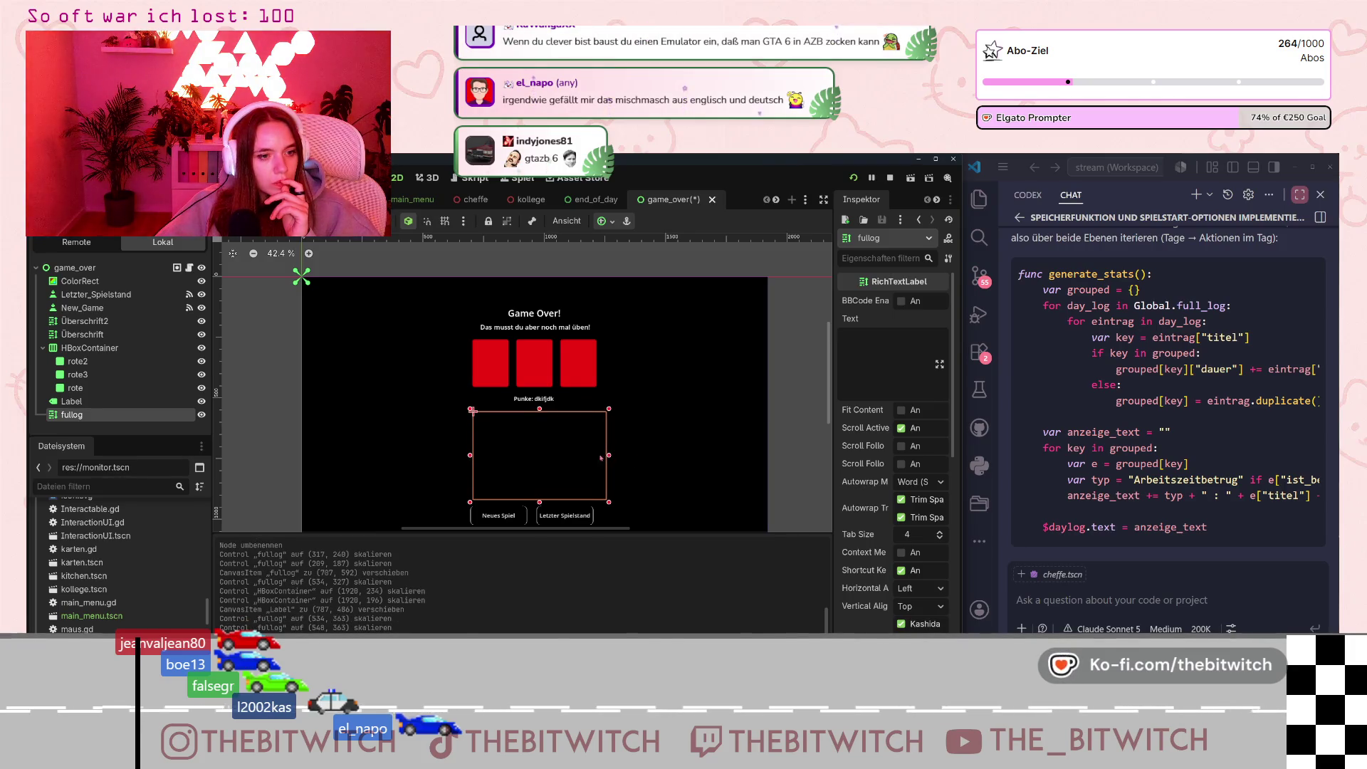
left_click_drag(470, 457, 459, 455)
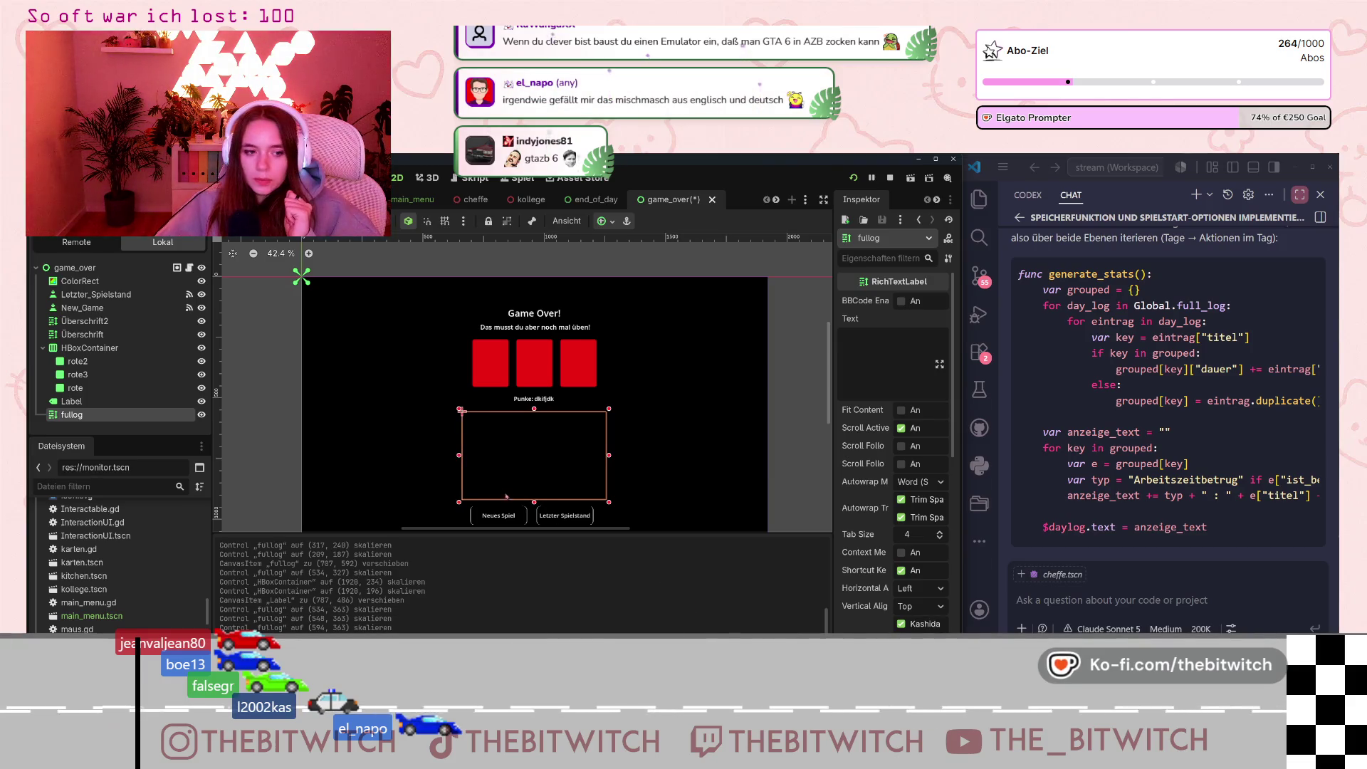
left_click_drag(536, 505, 536, 502)
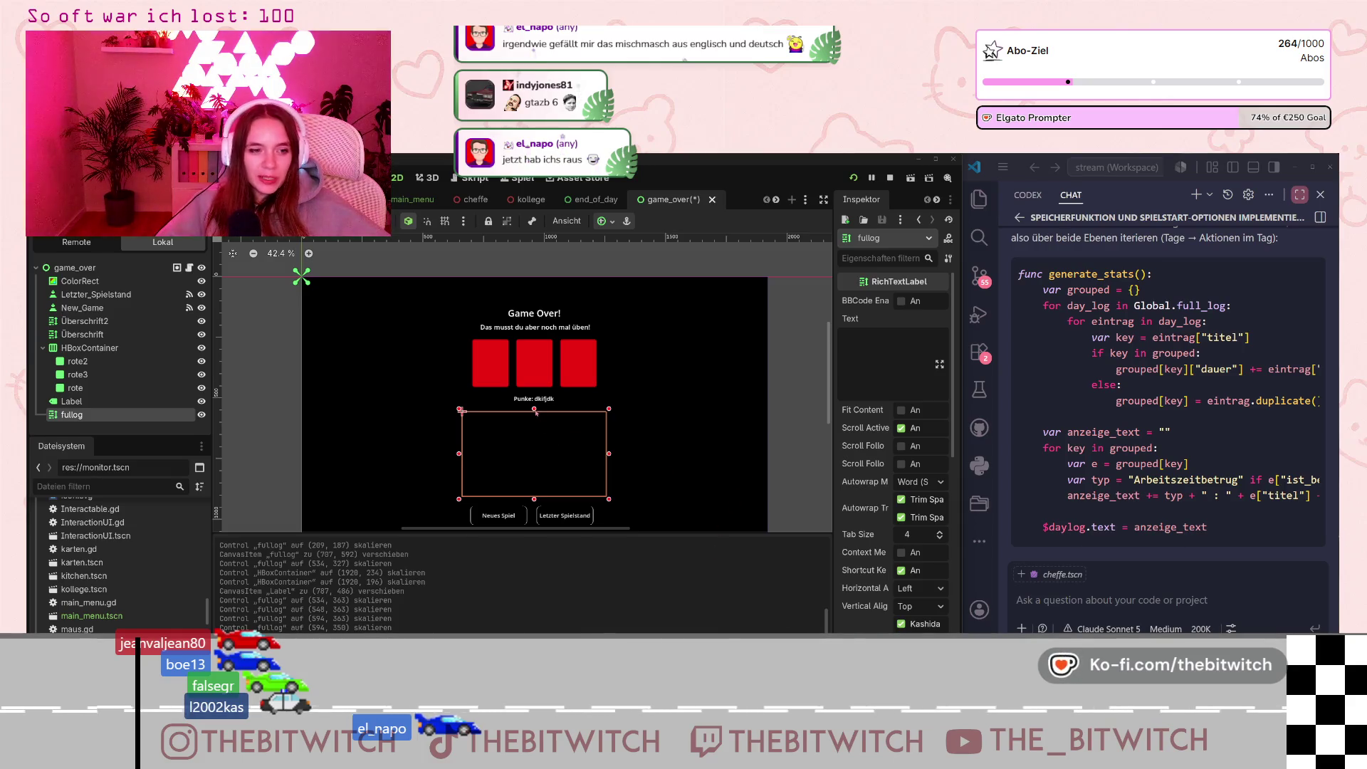
left_click_drag(460, 410, 460, 408)
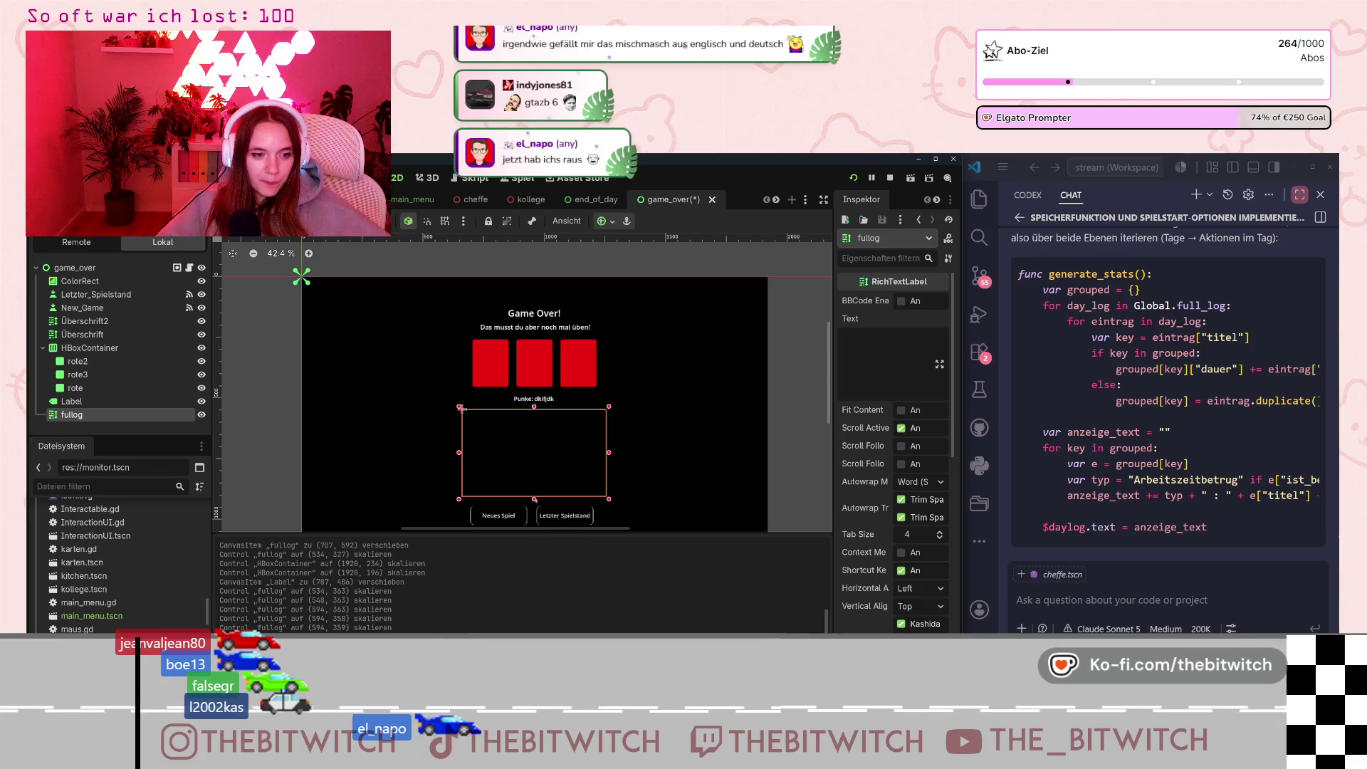
left_click_drag(535, 500, 534, 494)
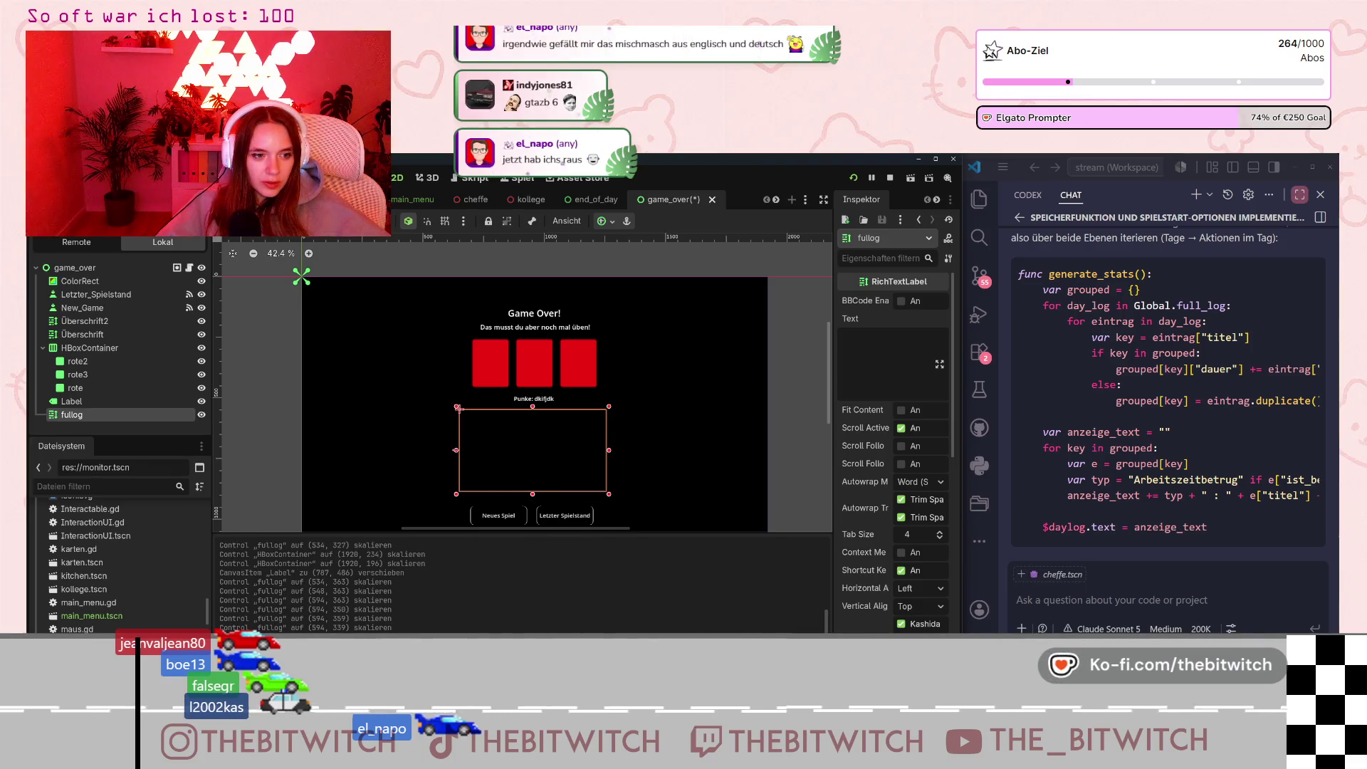
left_click_drag(458, 408, 455, 408)
left_click(690, 480)
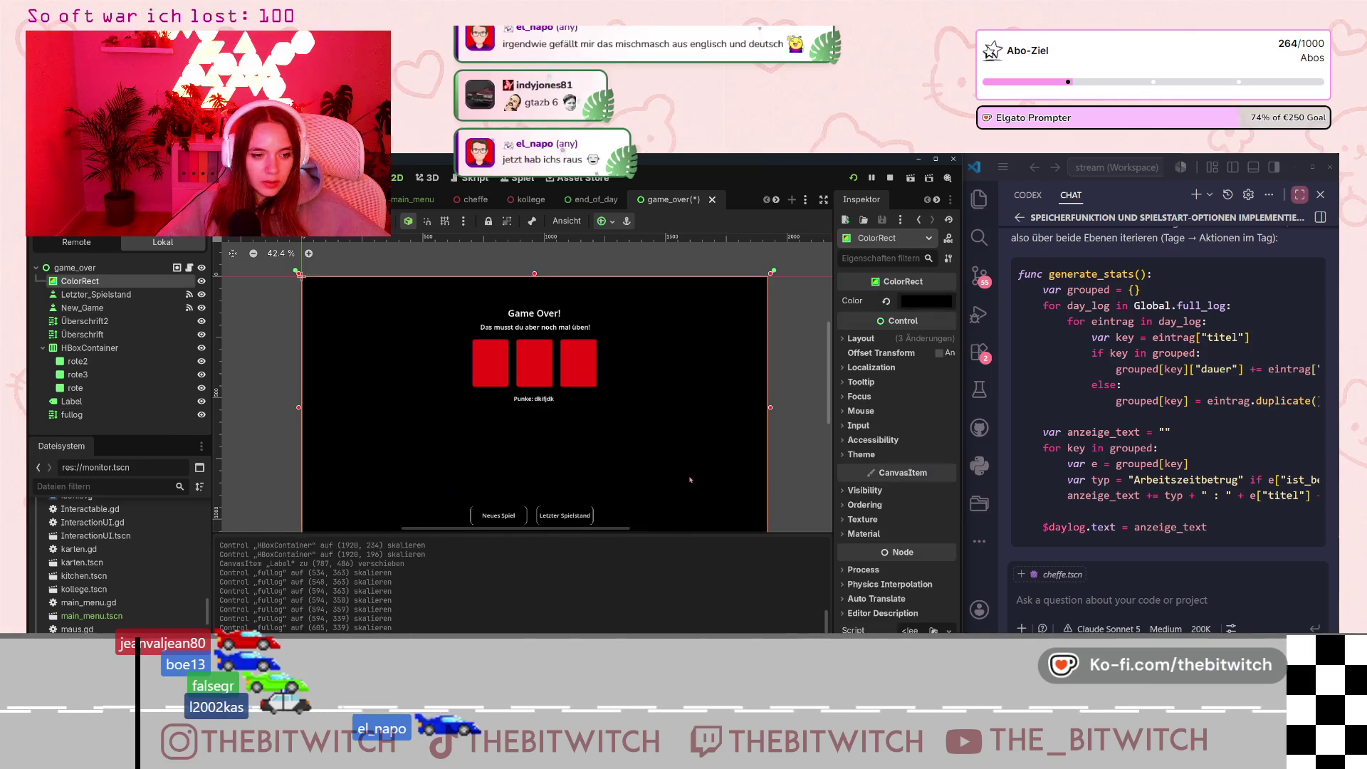
Cut 'dkifjdk' so the score label reads 'Punke:', save game_over, and run the game.
key("ctrl+s")
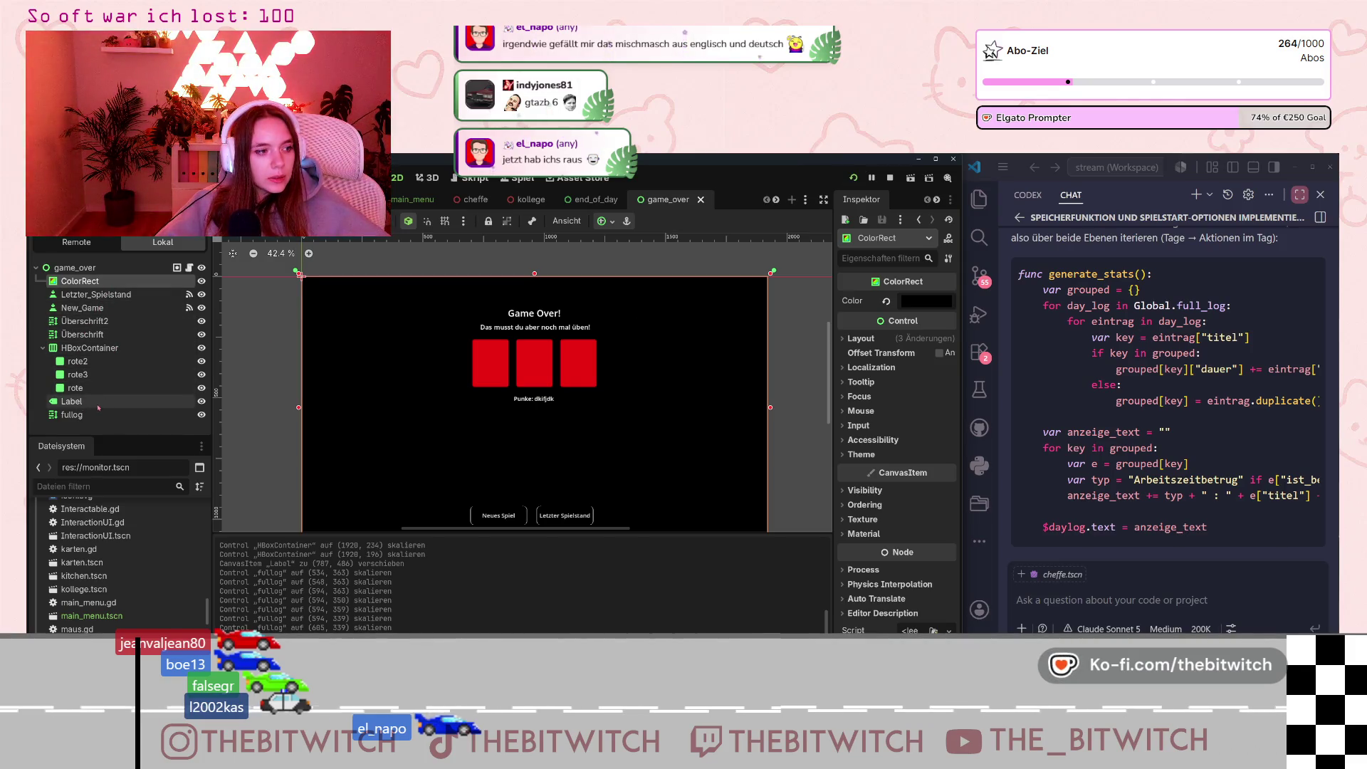
left_click(95, 401)
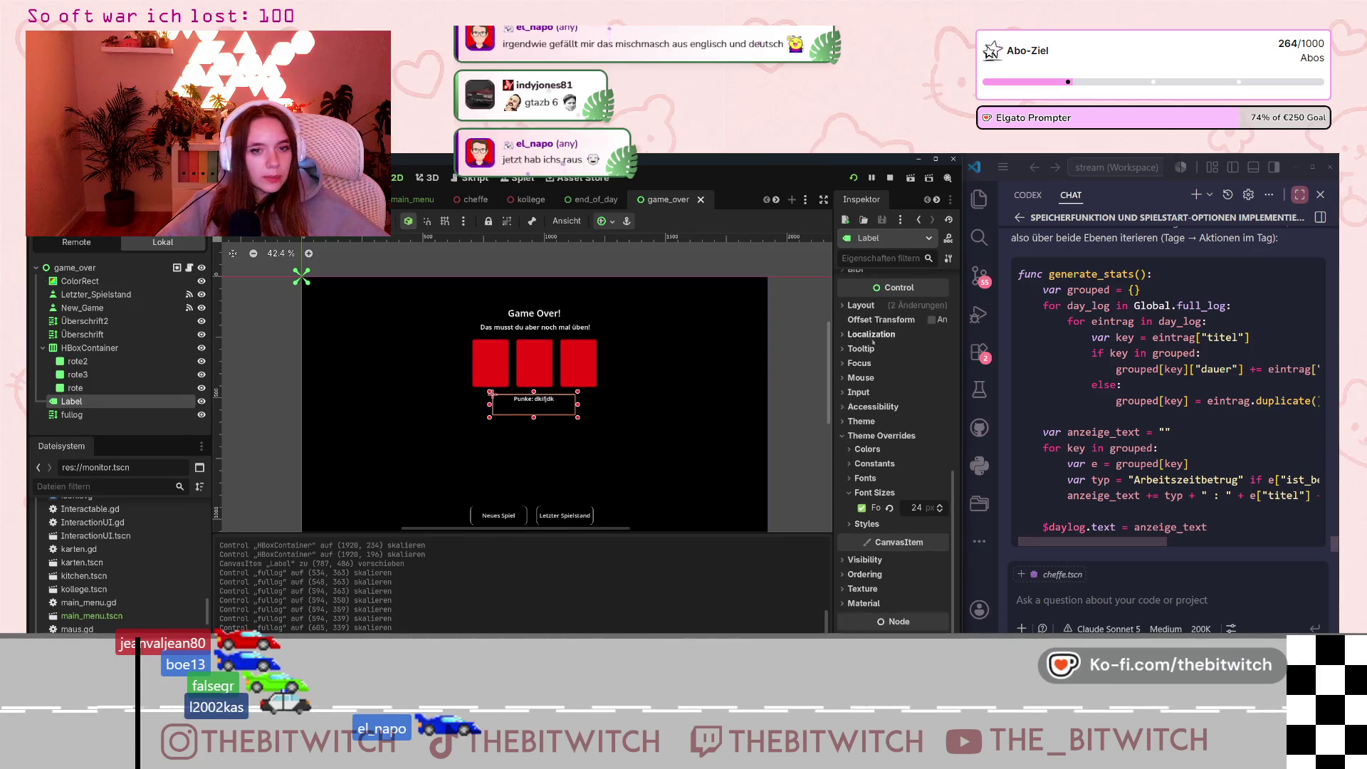
triple_click(913, 312)
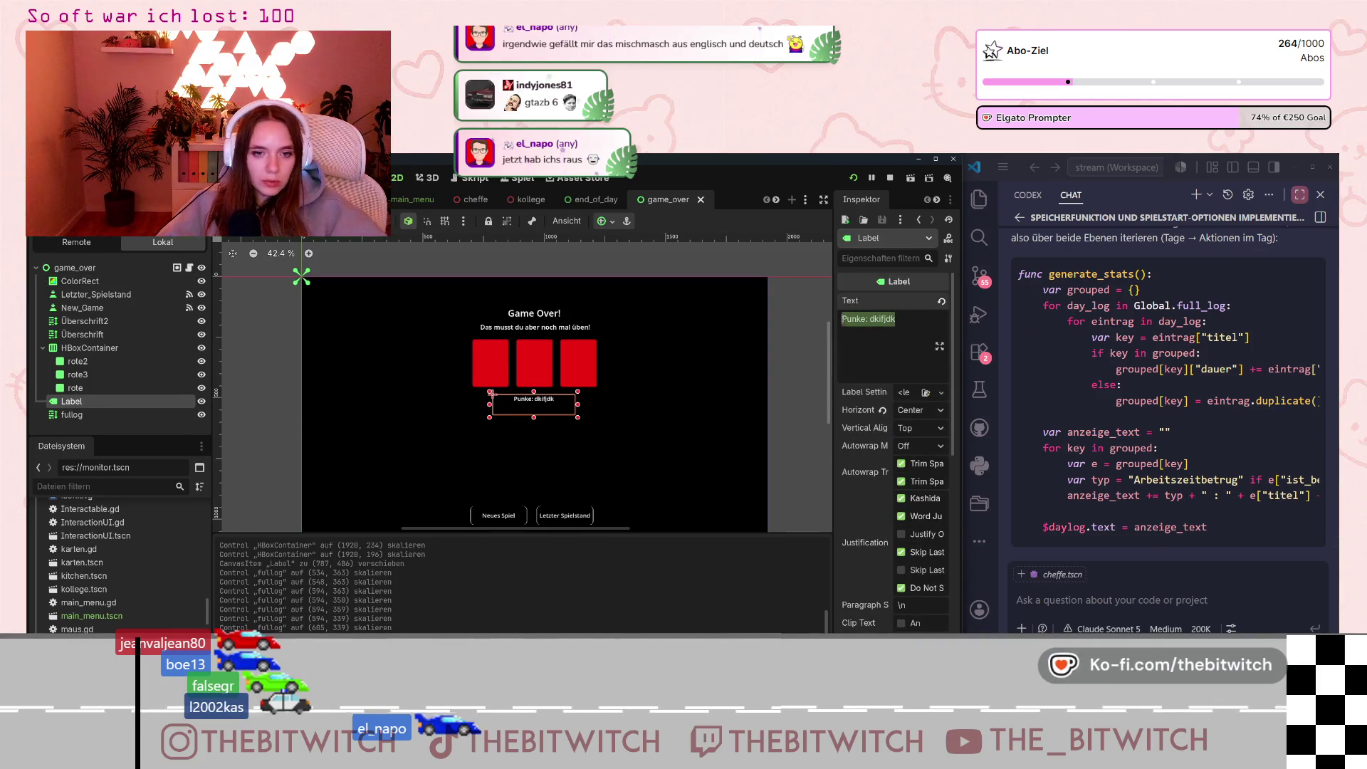
left_click(898, 318)
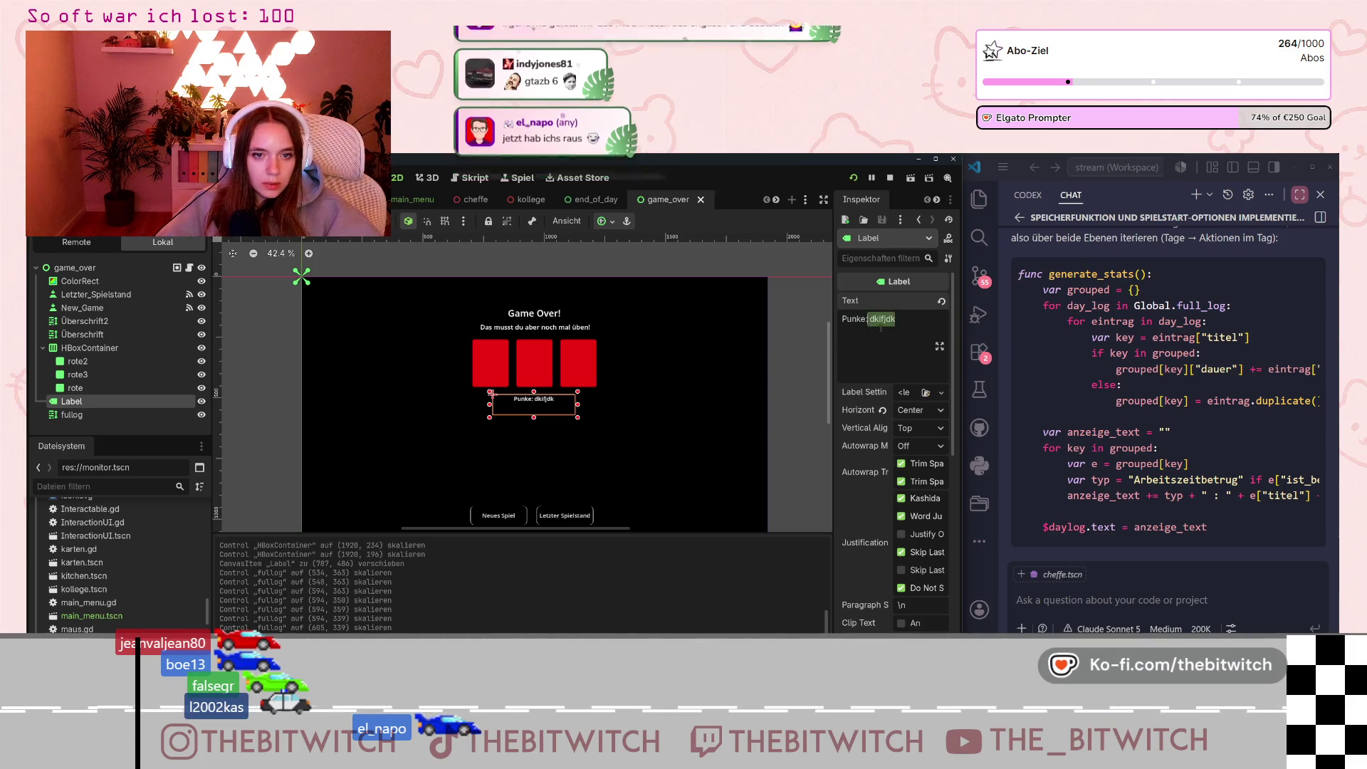
key("BackSpace")
left_click(701, 410)
key("ctrl+s")
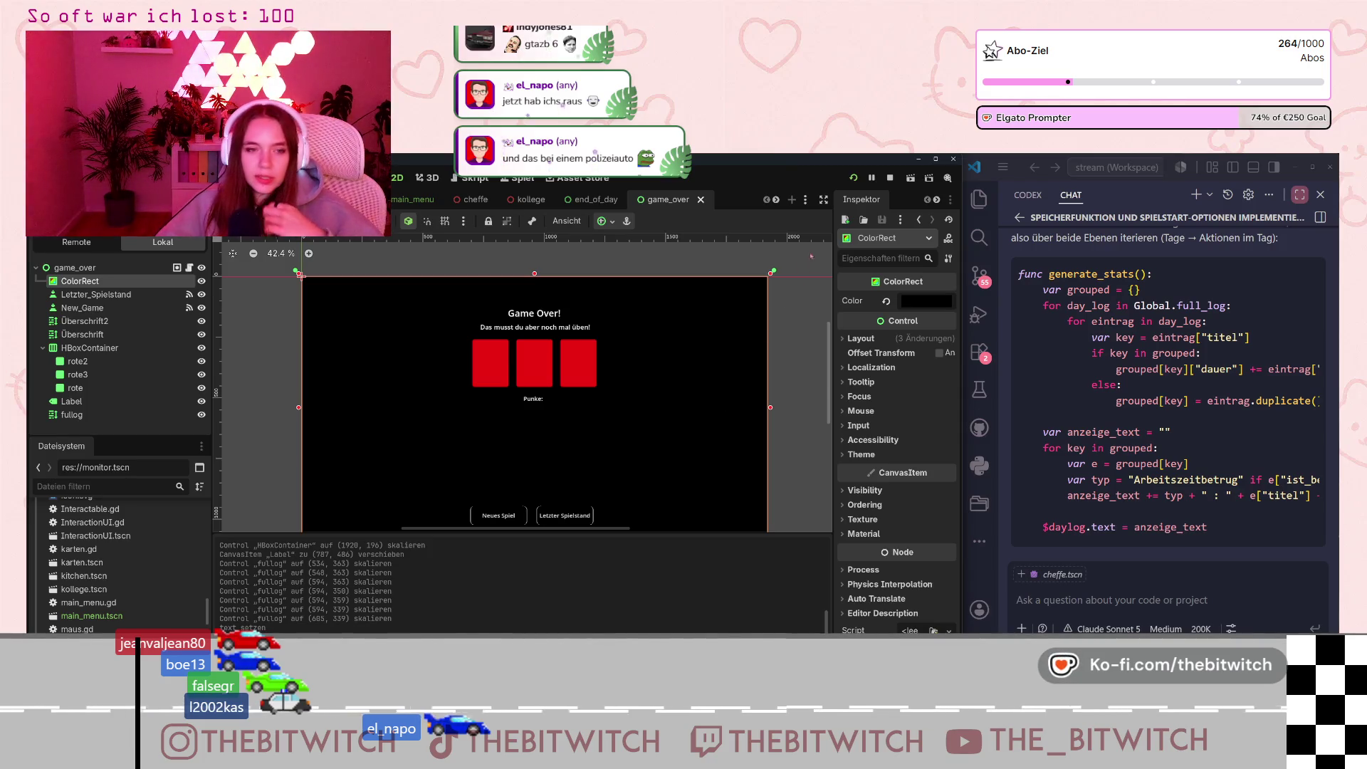
left_click(854, 178)
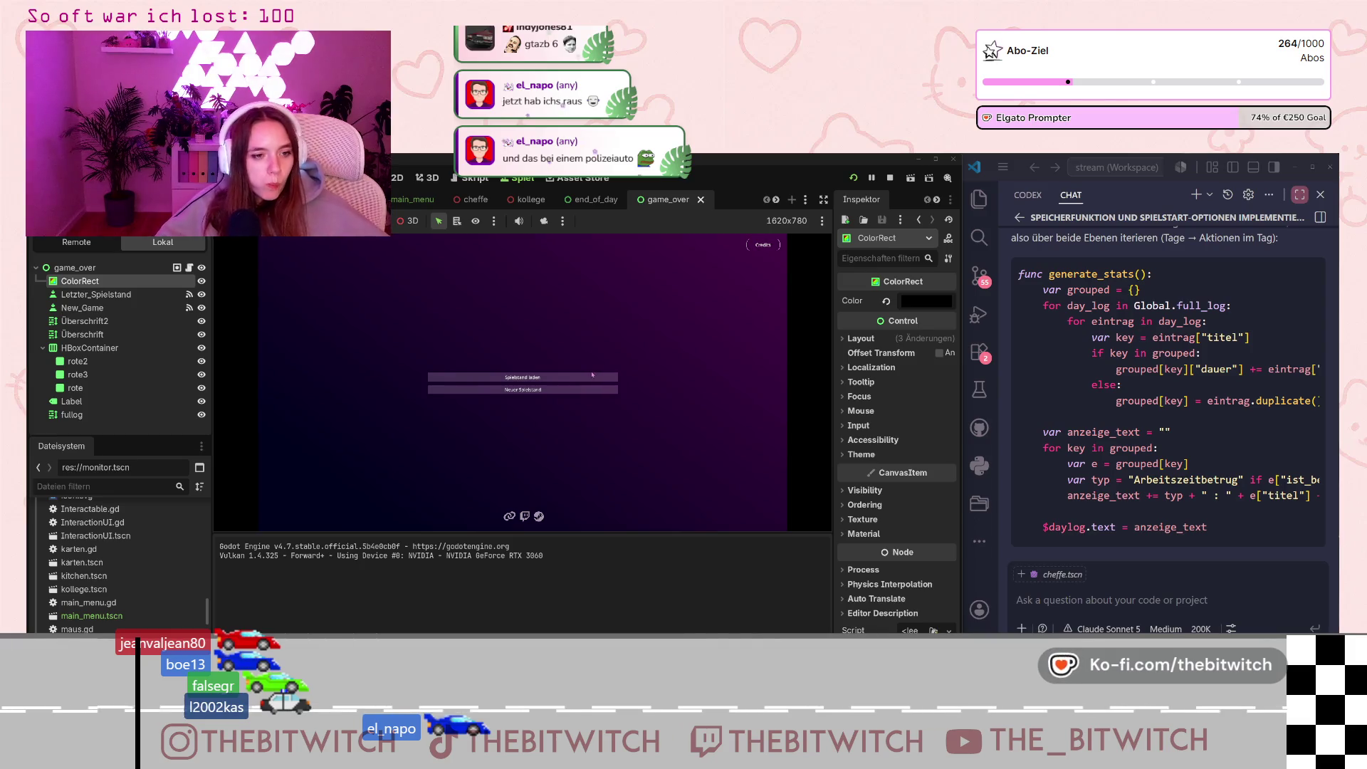
Load the save, repair, take a toilet break, repair again and sleep until Game Over.
left_click(583, 379)
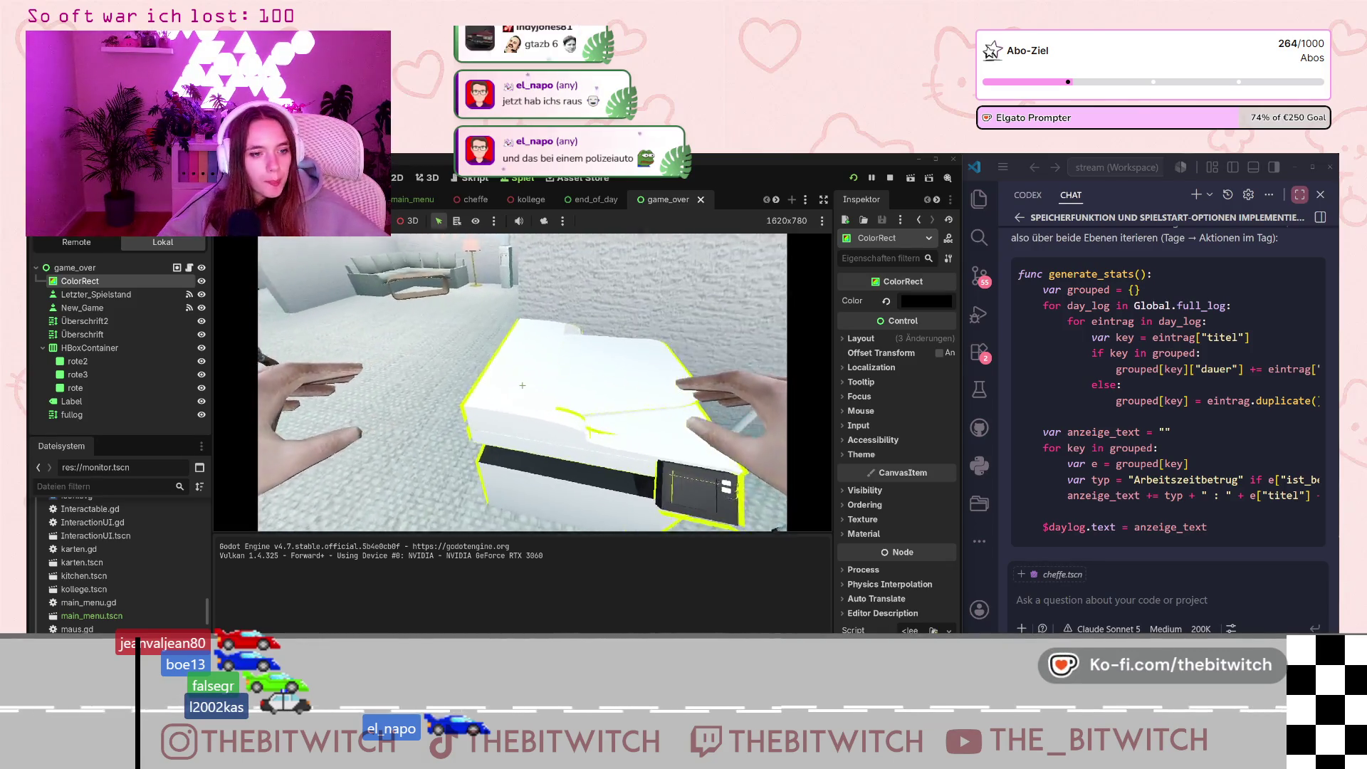
key("Return")
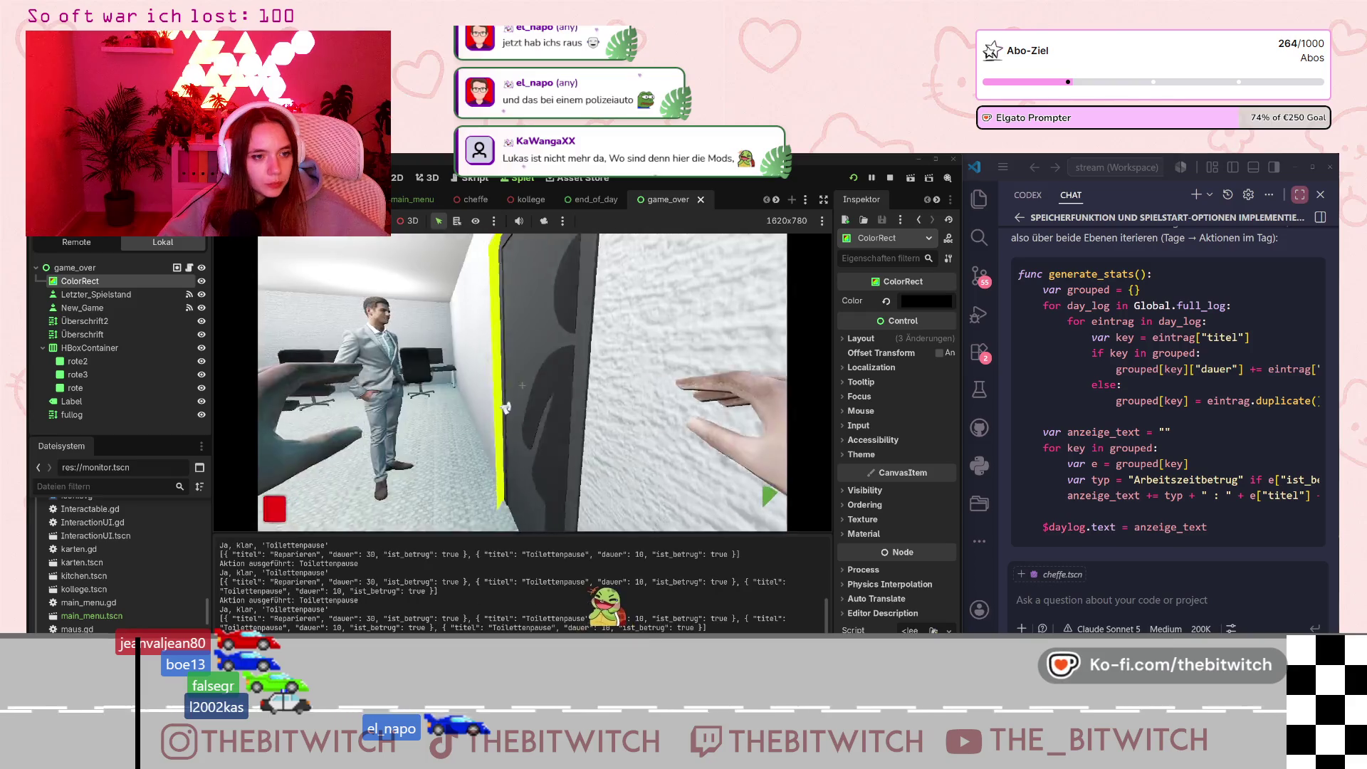
key("Return")
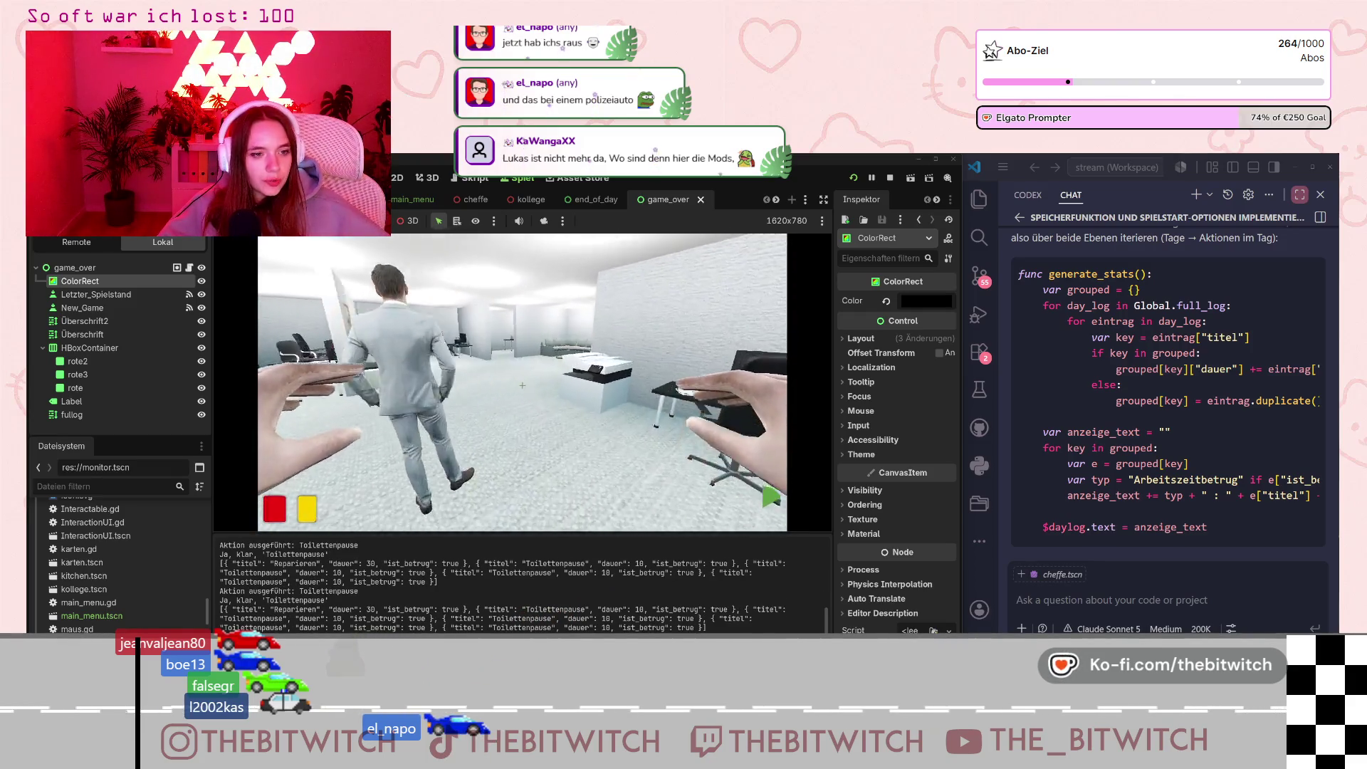
key("Return")
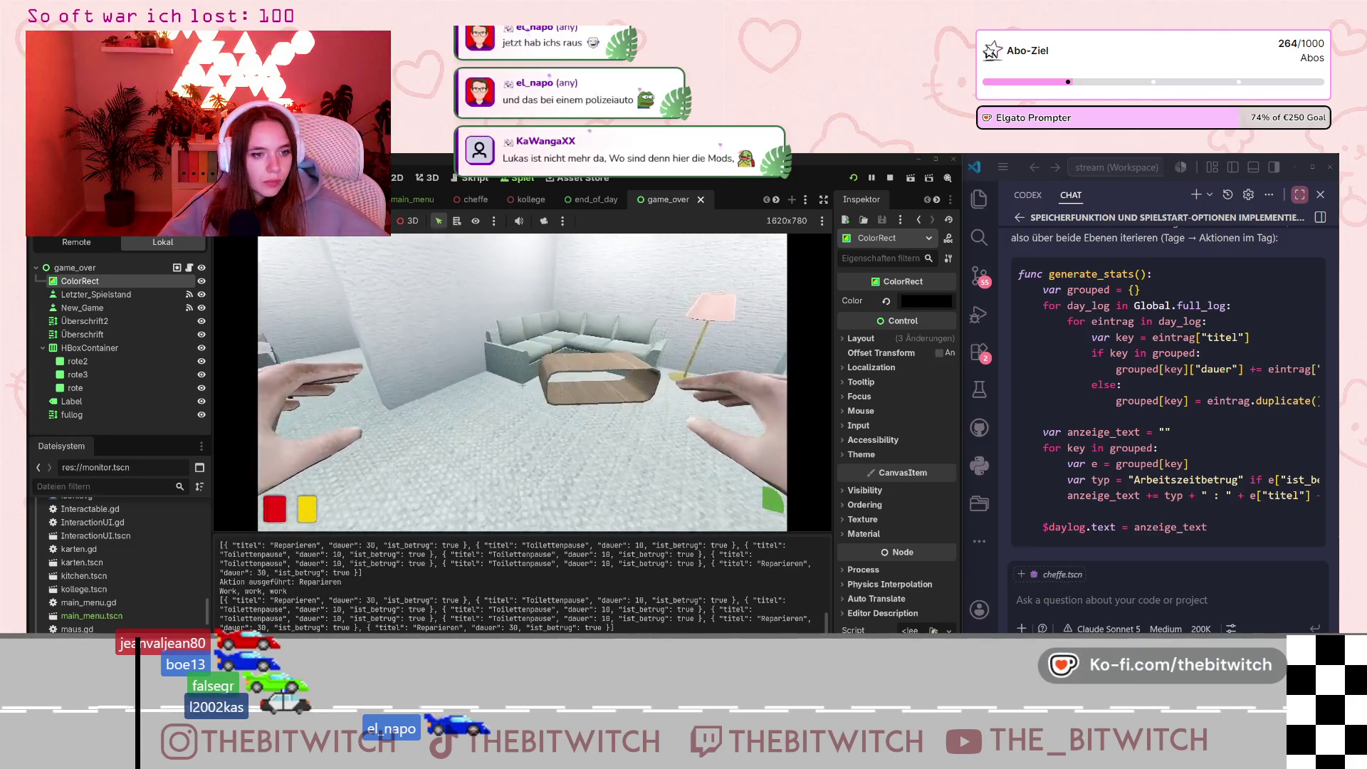
key("Return")
key("Return")
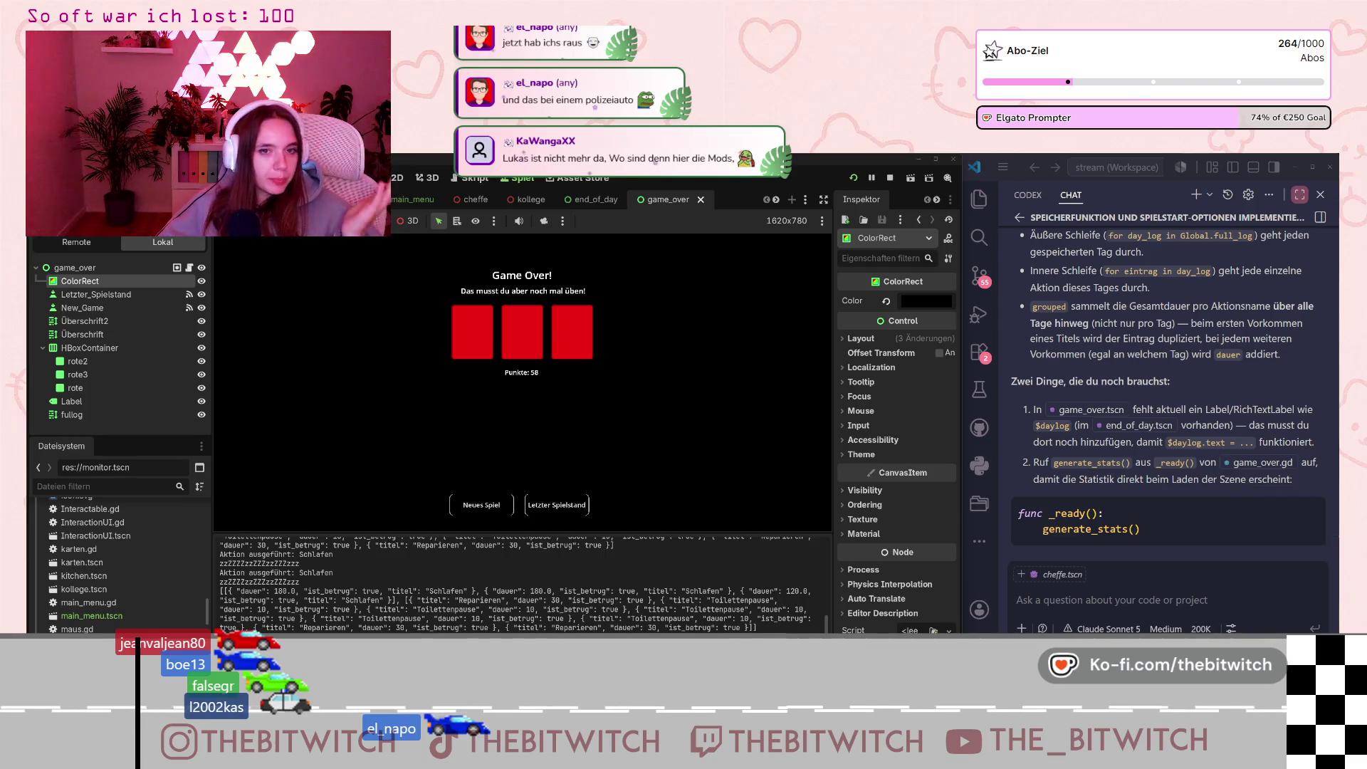
Append a generate_stats() call to _ready() in game_over.gd, save, and relaunch the game.
left_click(473, 177)
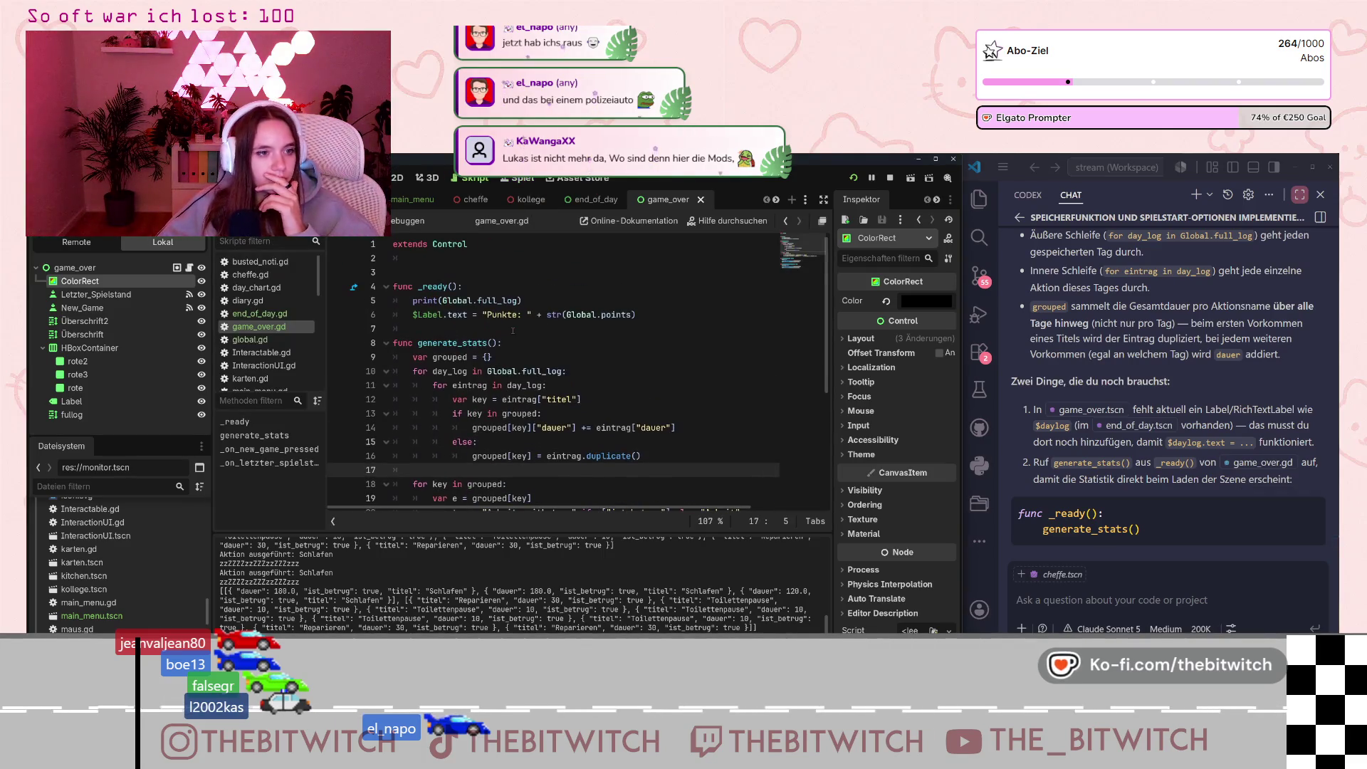
left_click(684, 314)
key("Return")
type("genera")
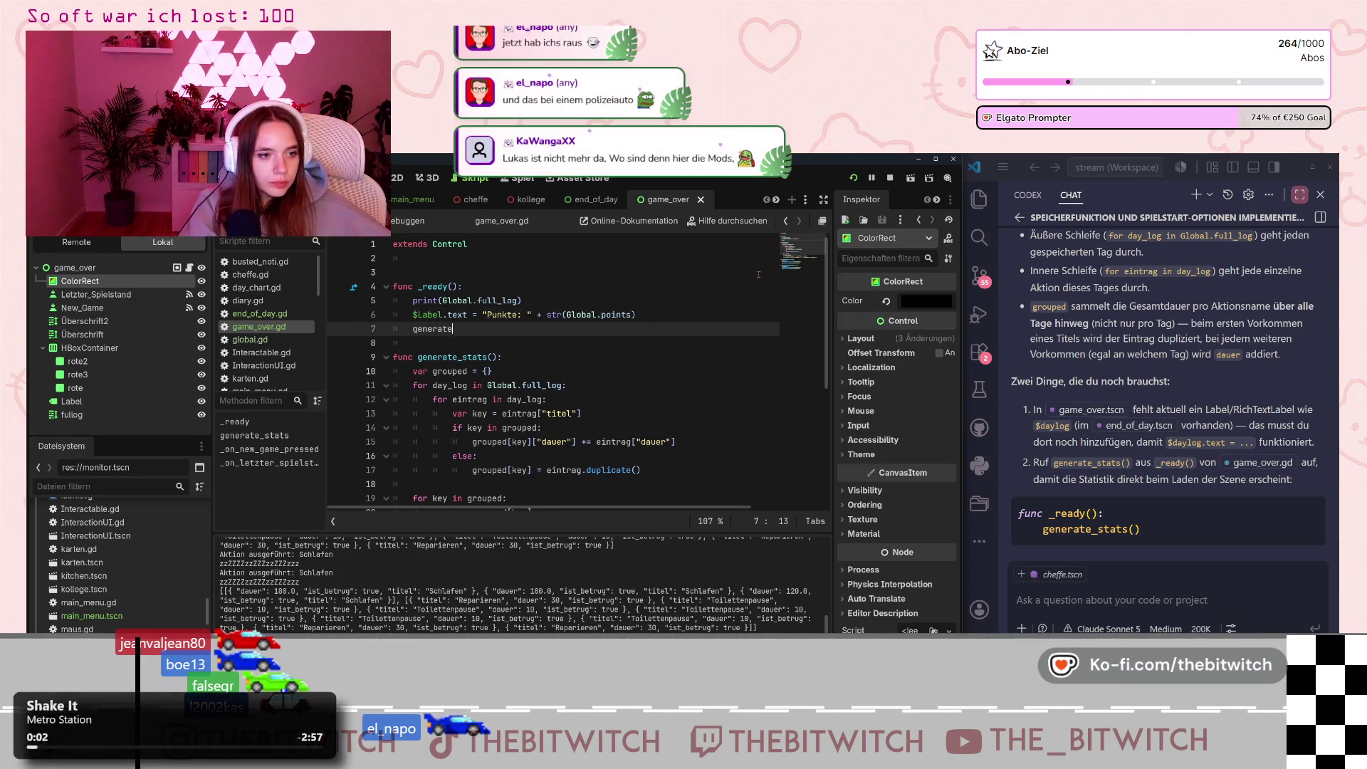
type("te_stats")
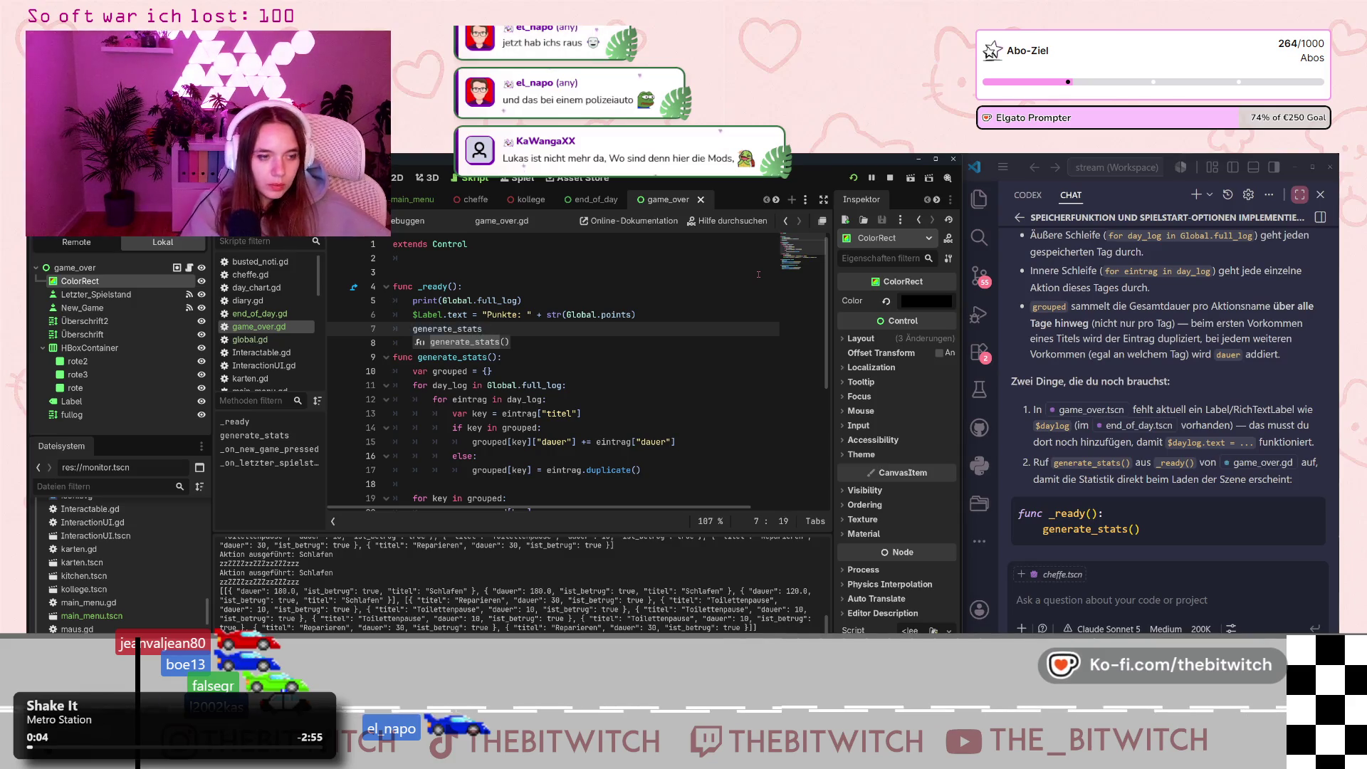
key("Return")
left_click(662, 401)
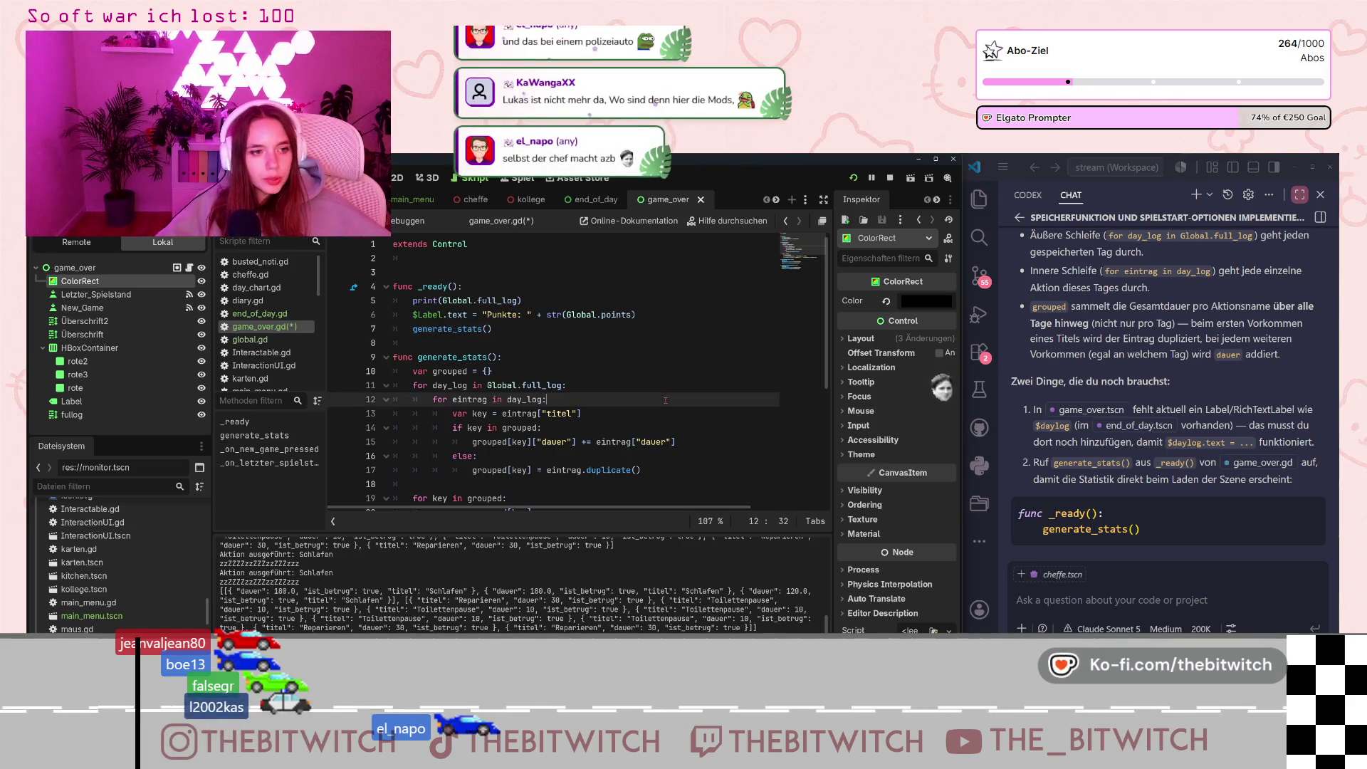
key("ctrl+s")
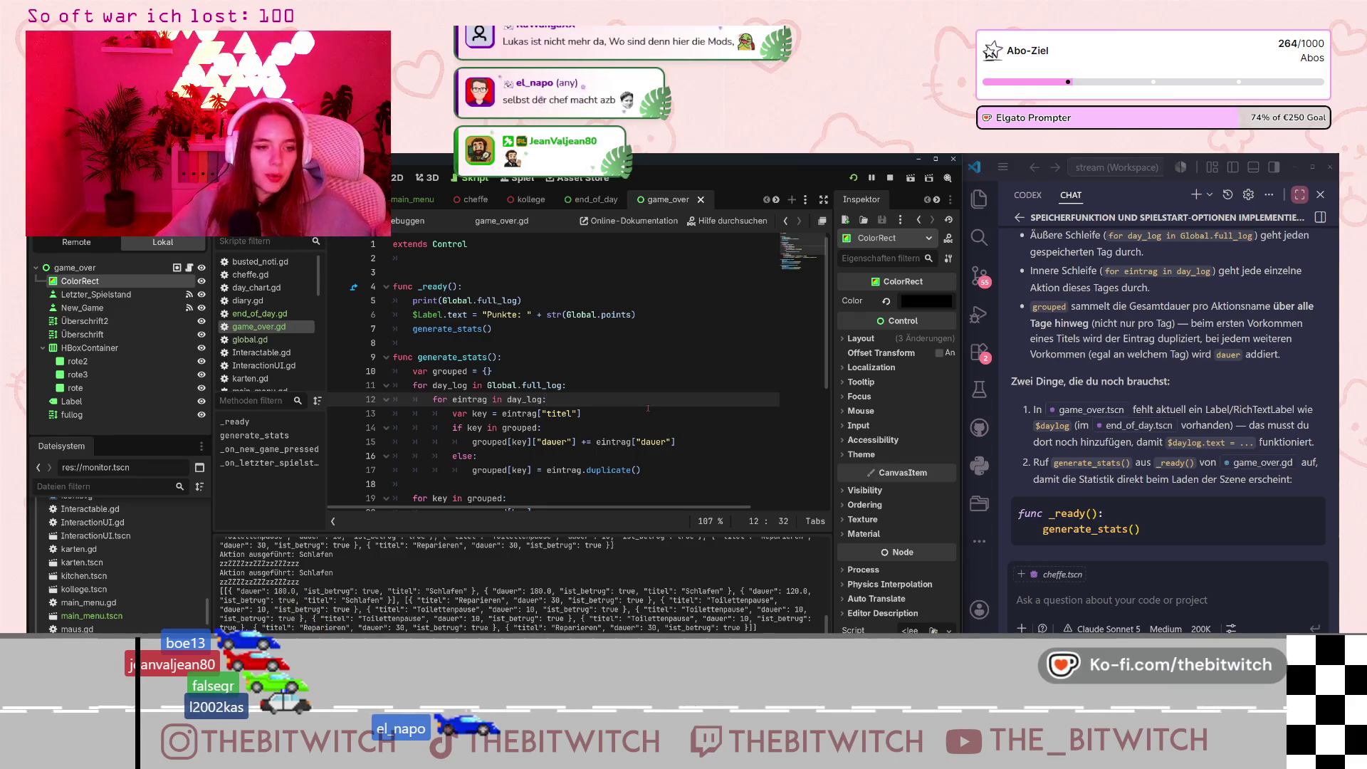
left_click(854, 177)
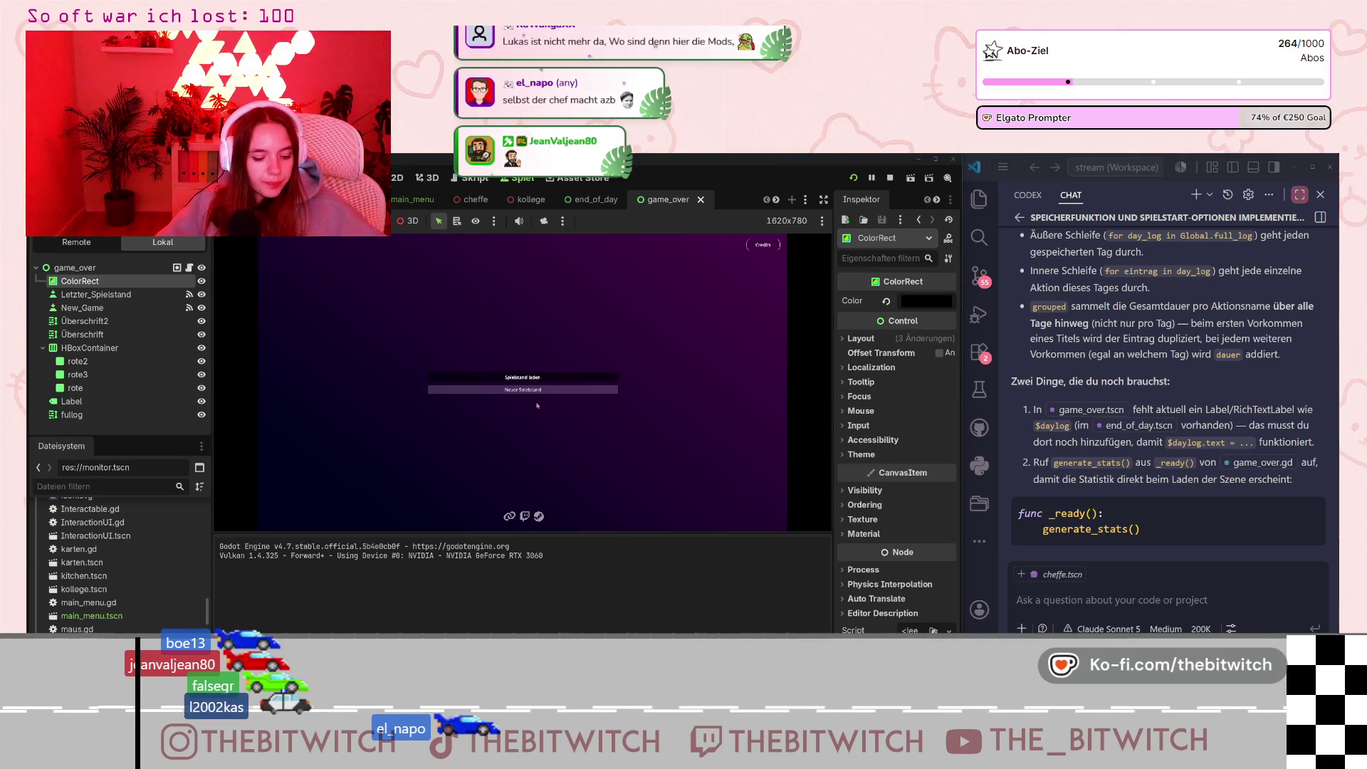
Start a new game and walk the player over to the sofa.
left_click(539, 390)
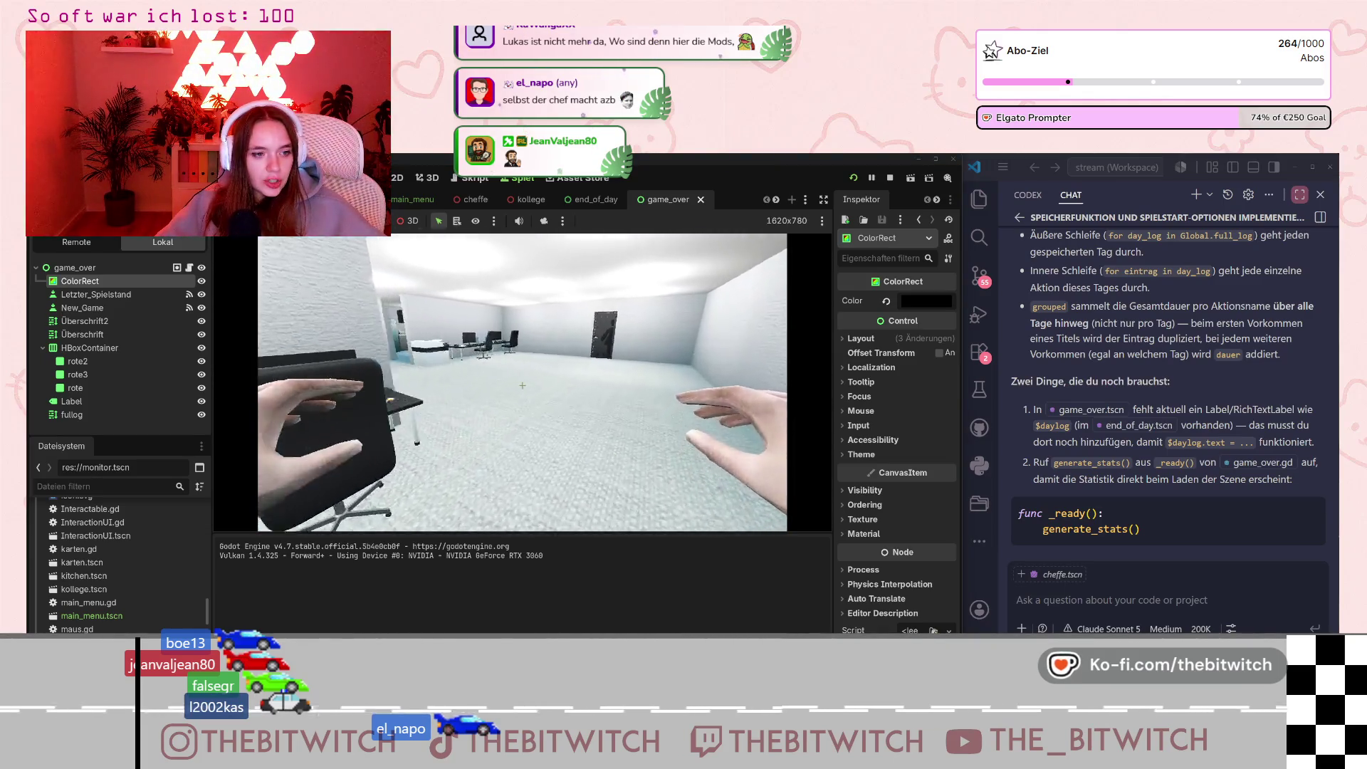
key("w")
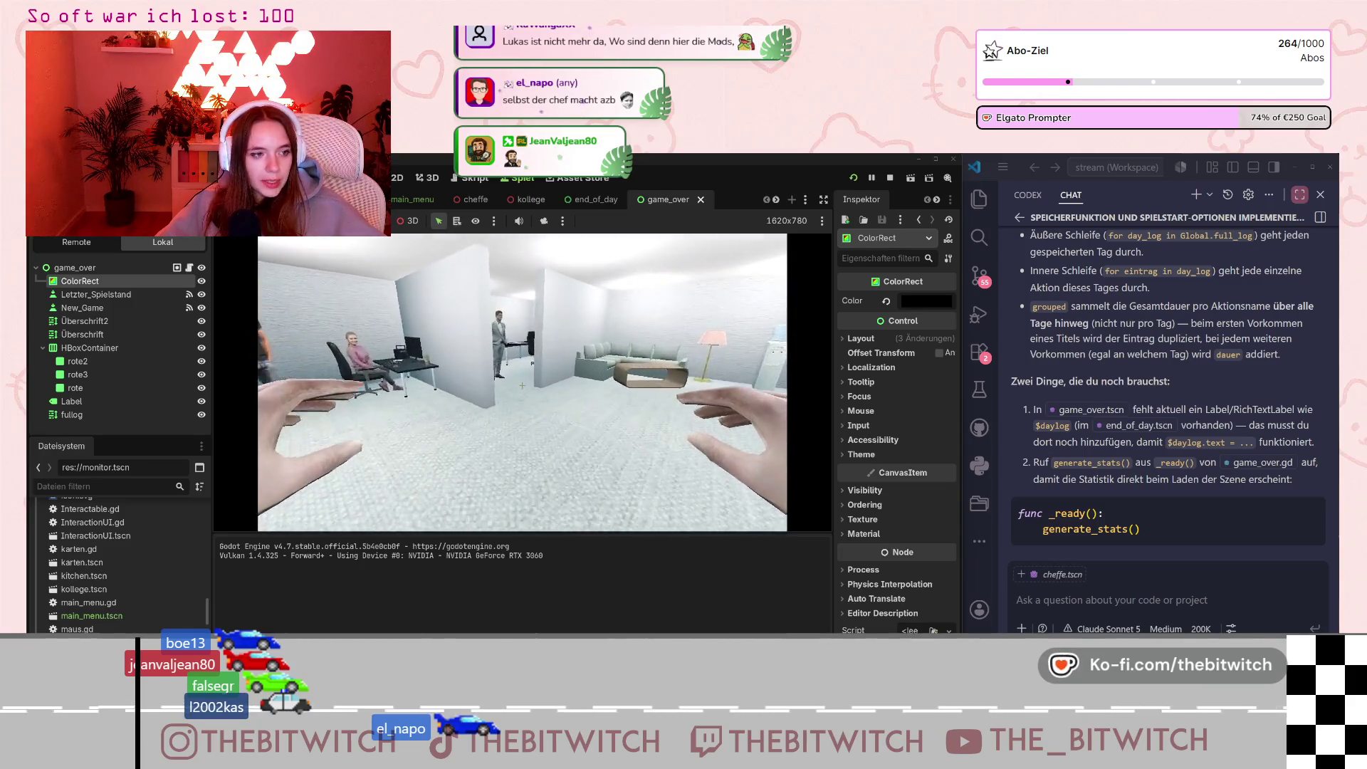
key("w")
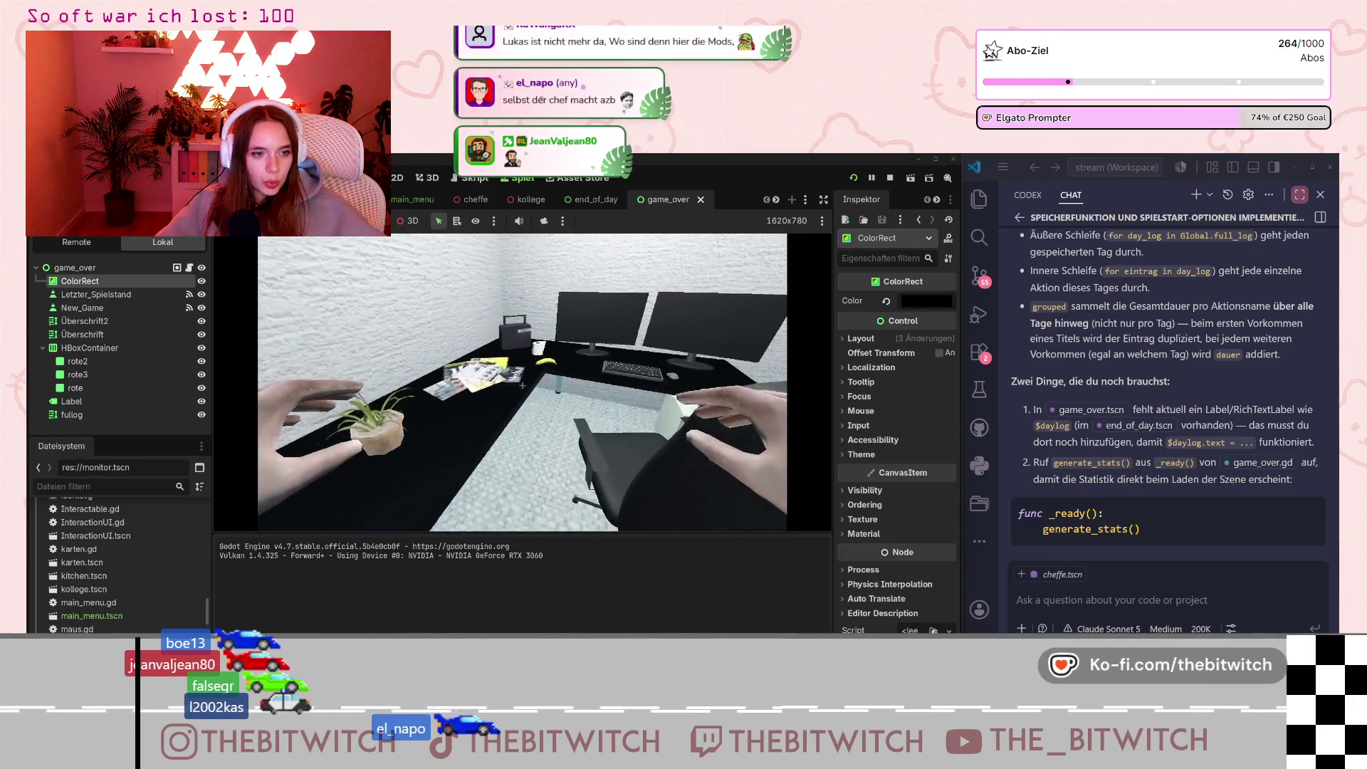
key("s")
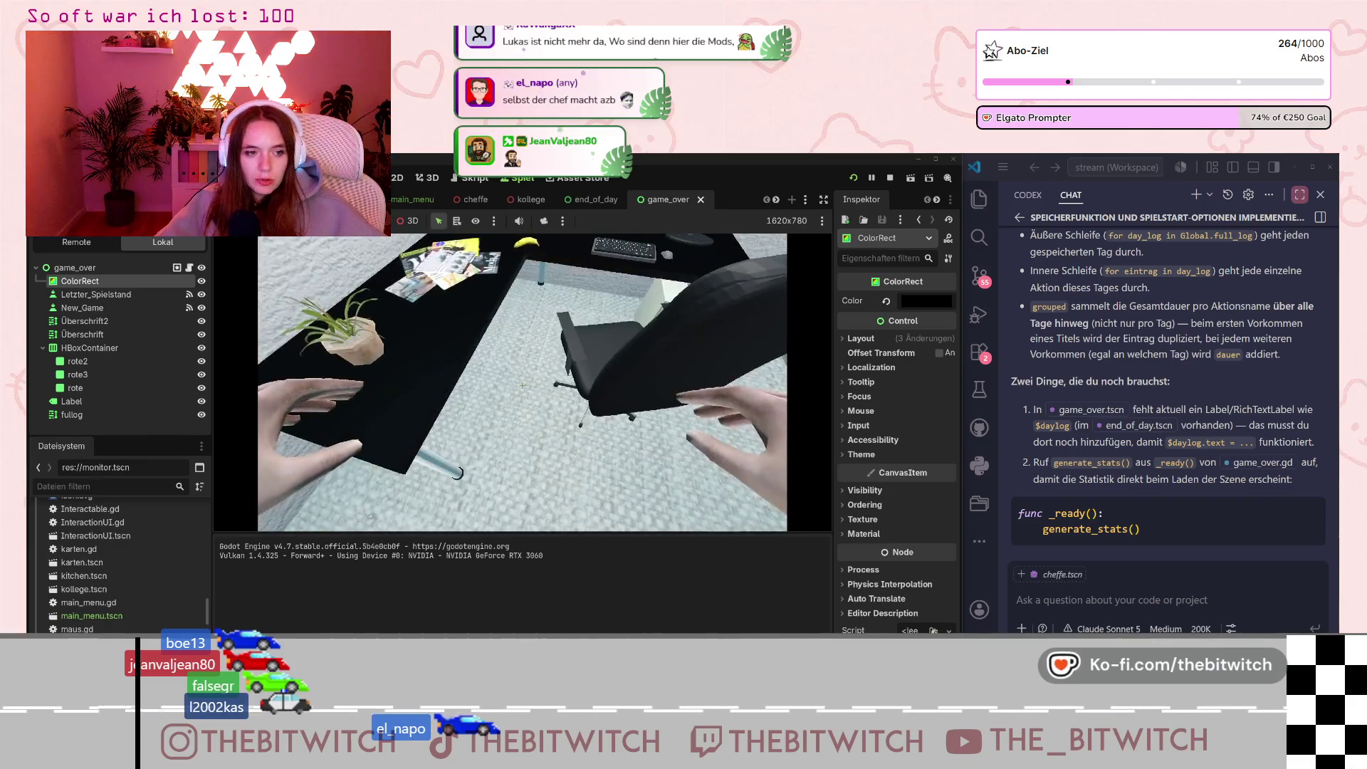
mouse_move(522, 384)
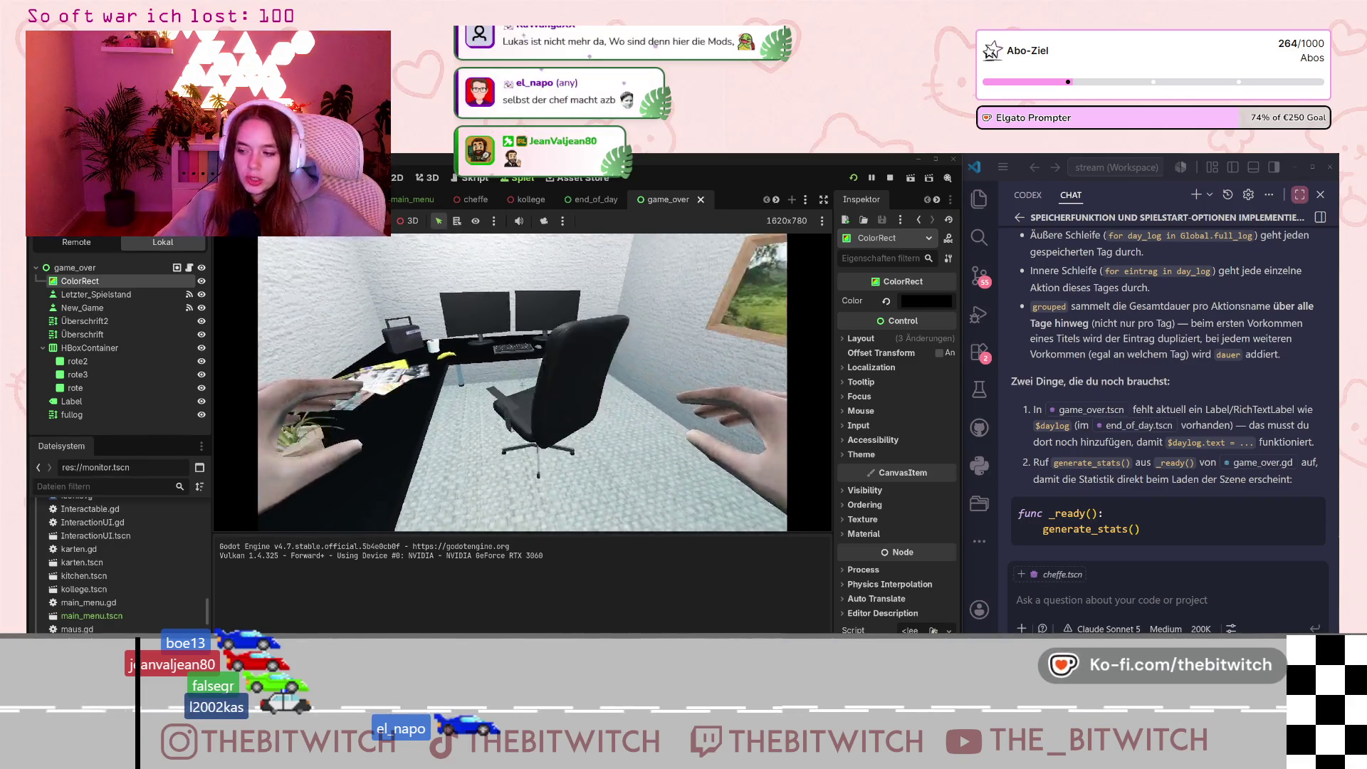
key("w")
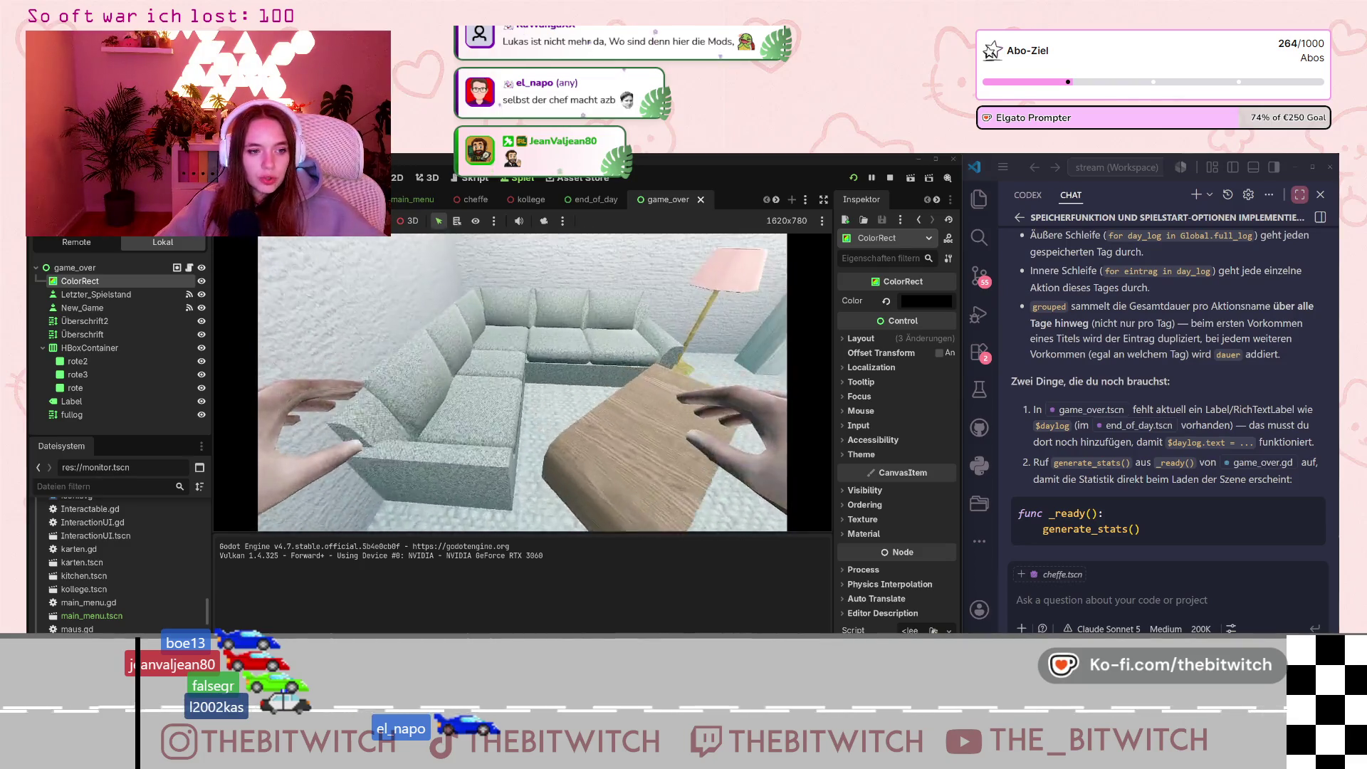
Sleep to end the day, hitting the line 22 null-instance error, then select the score Label.
key("e")
key("e")
key("e")
key("e")
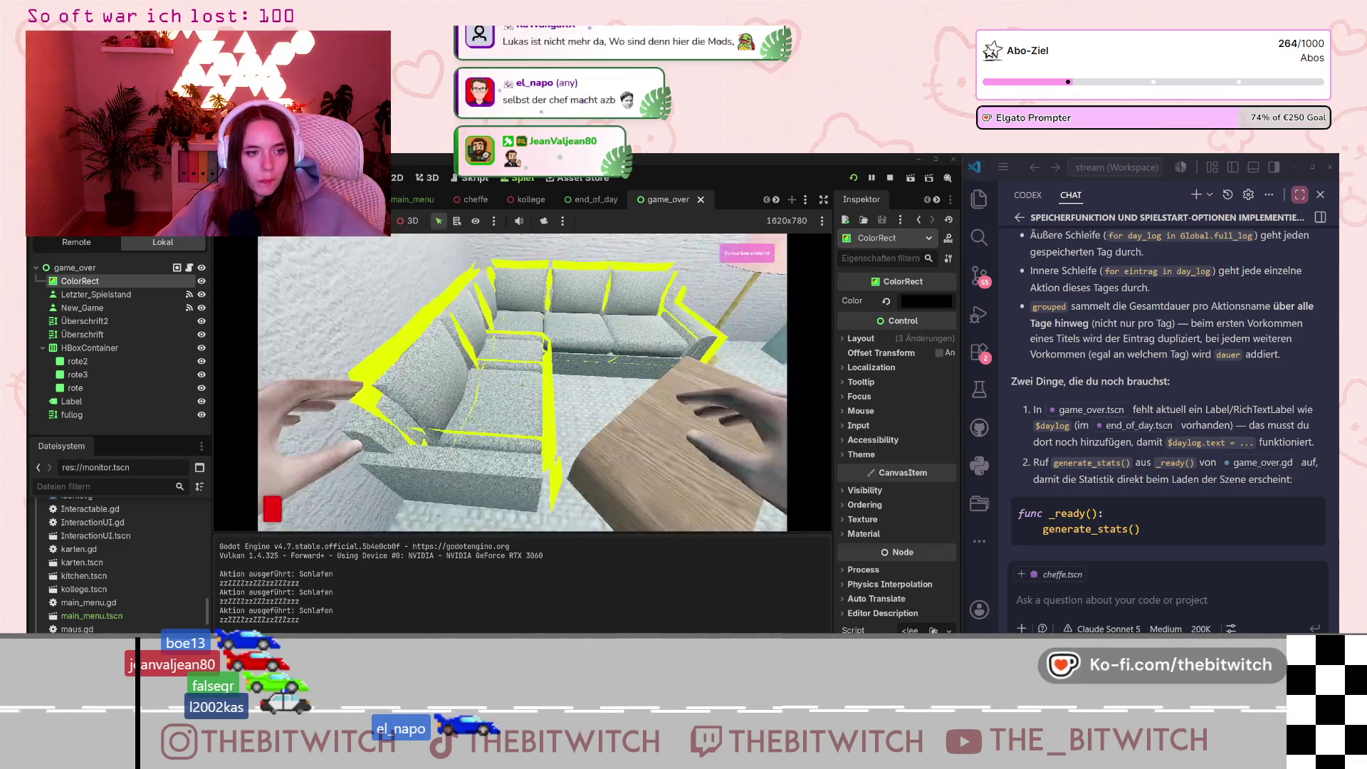
key("e")
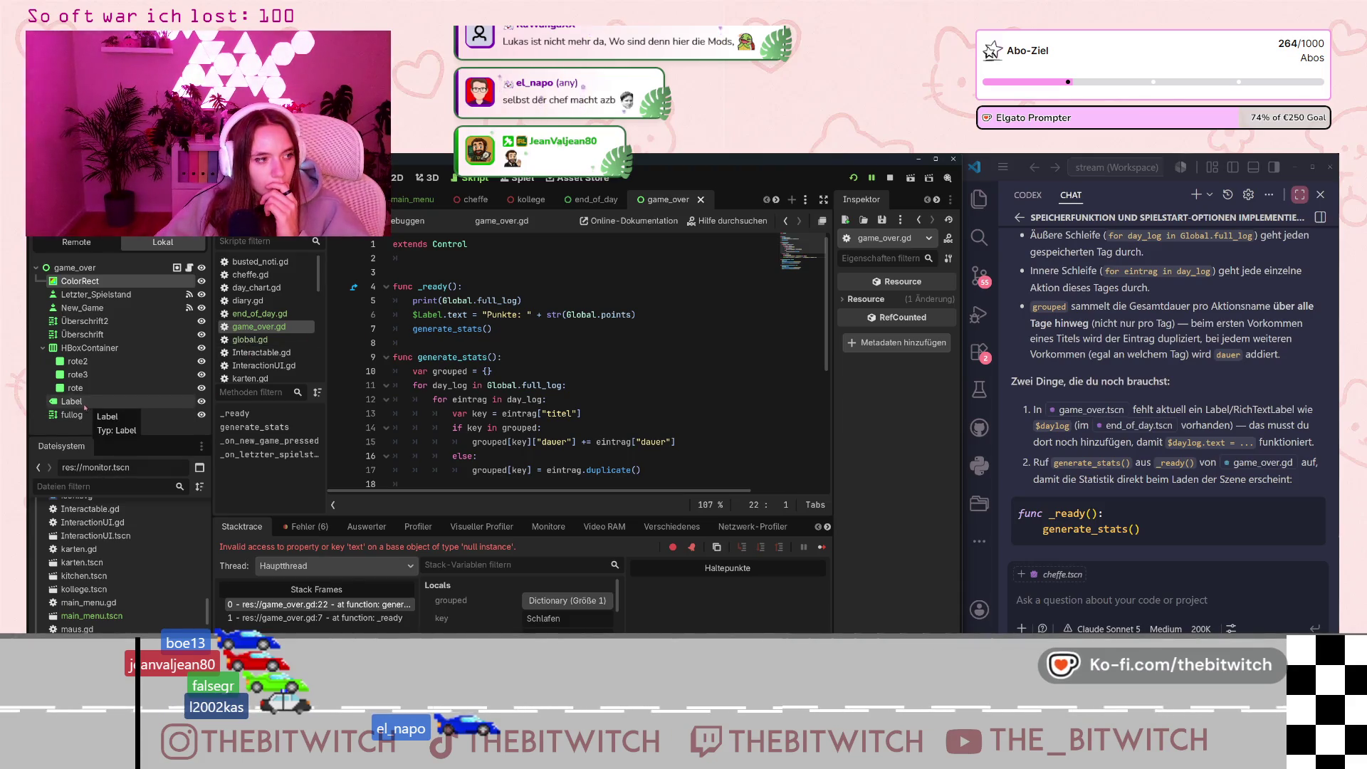
left_click(43, 347)
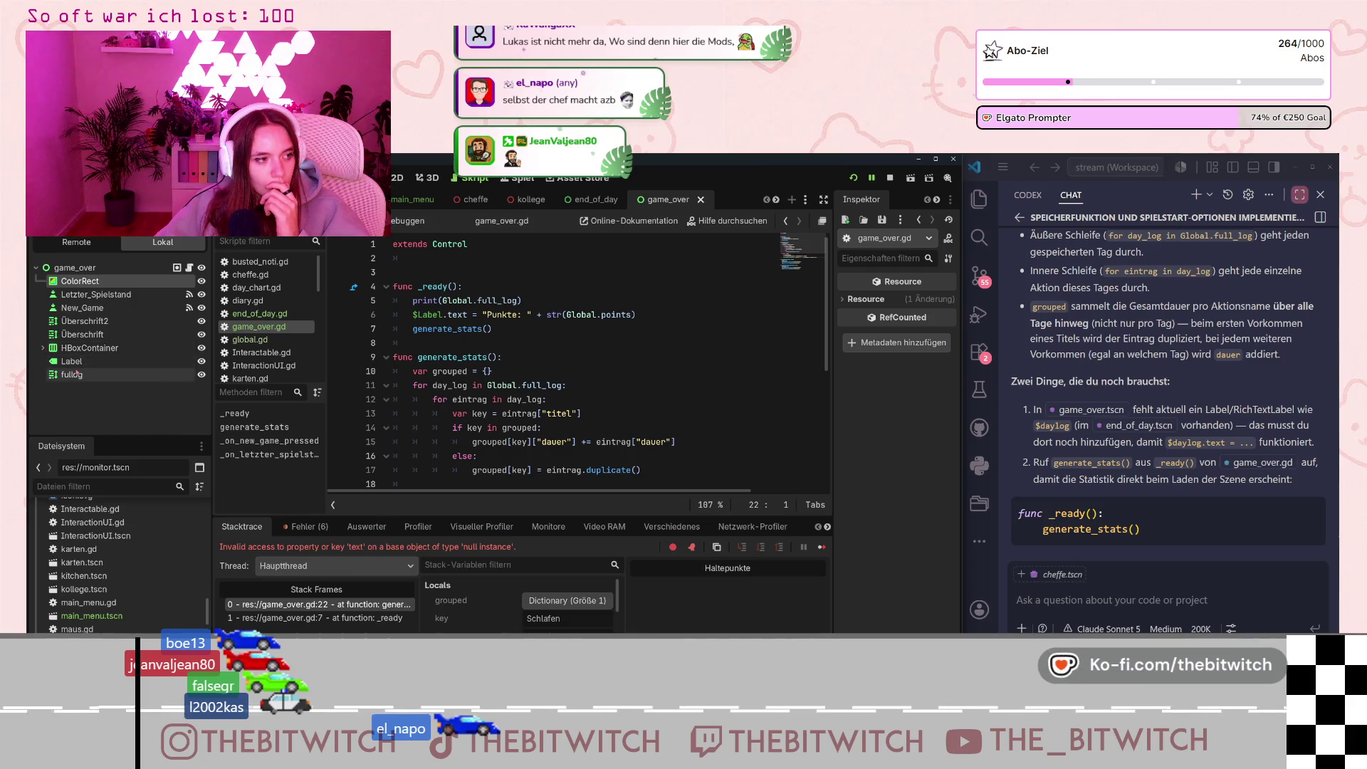
left_click(72, 361)
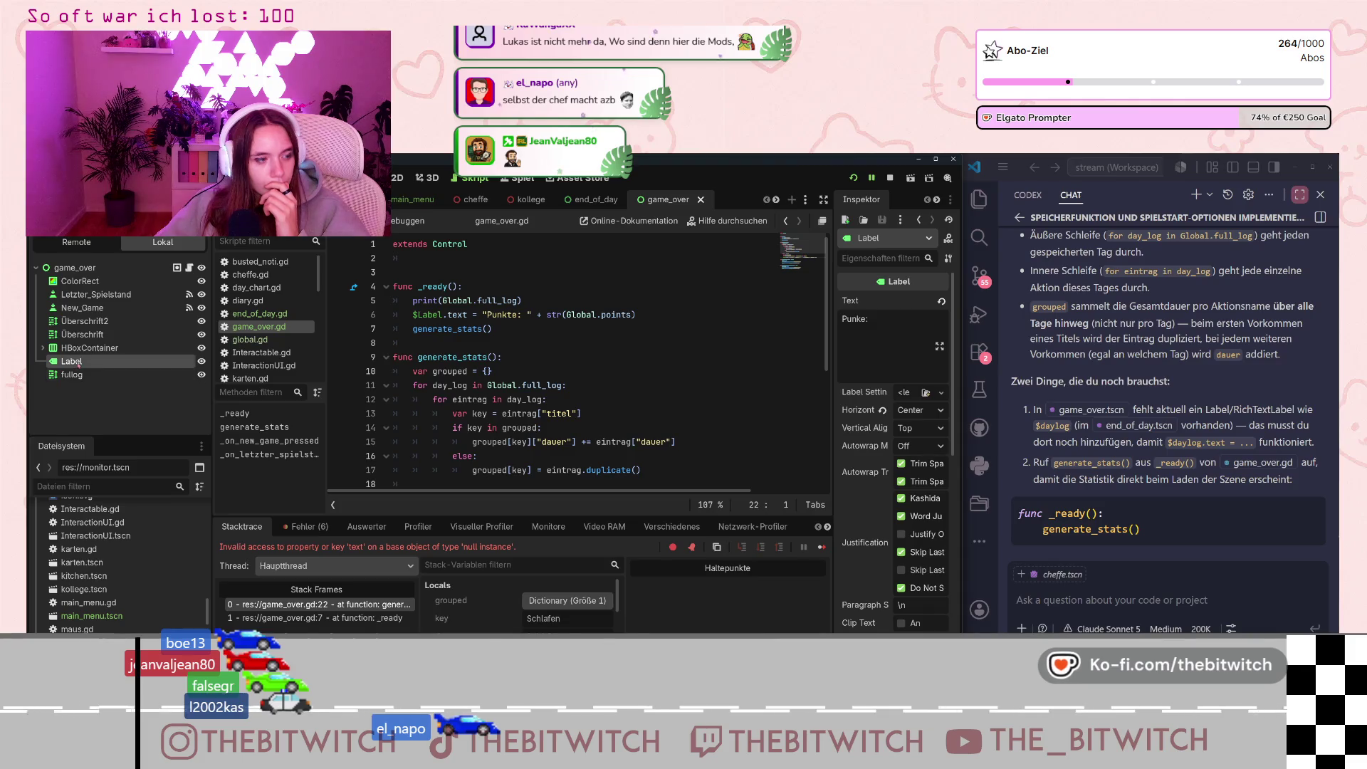
Select the fullog node, save game_over.gd and restart the game.
scroll(430, 316, "down", 4)
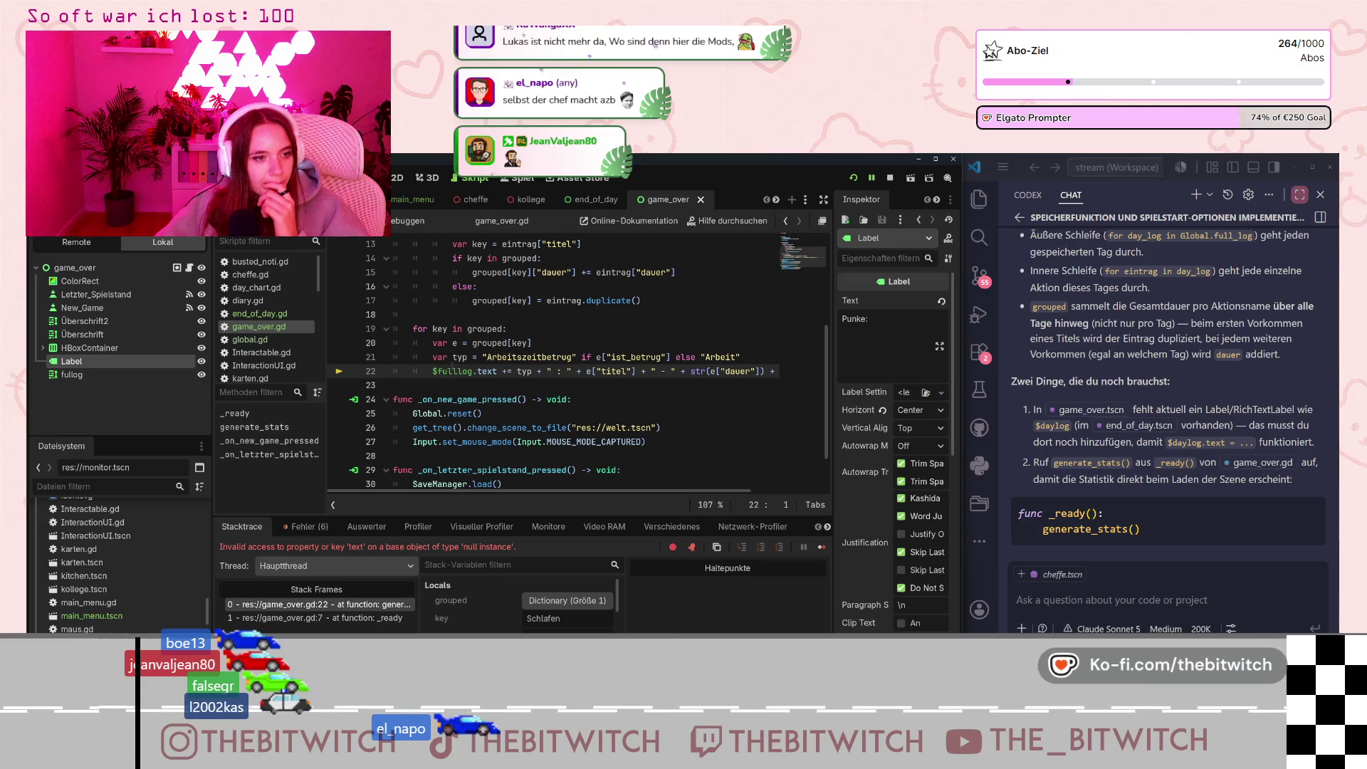
left_click(72, 375)
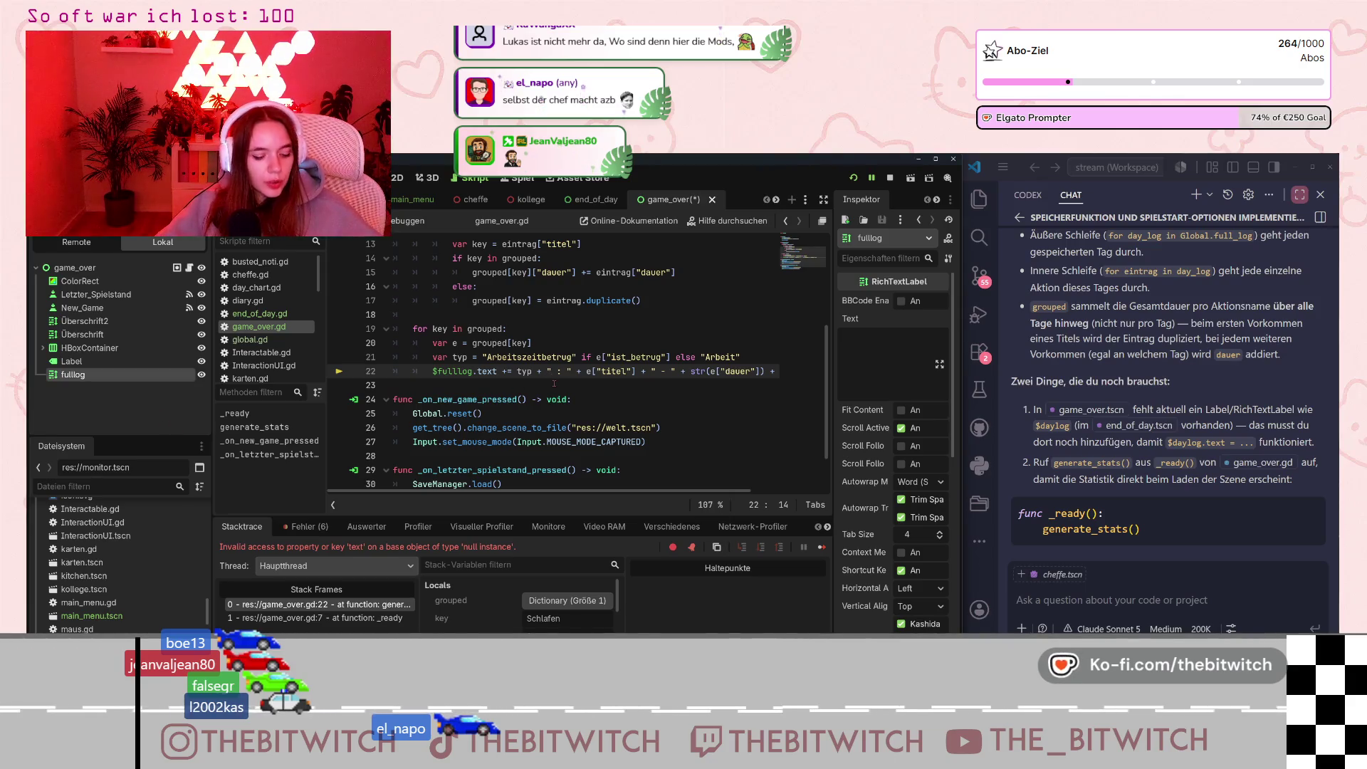
key("ctrl+s")
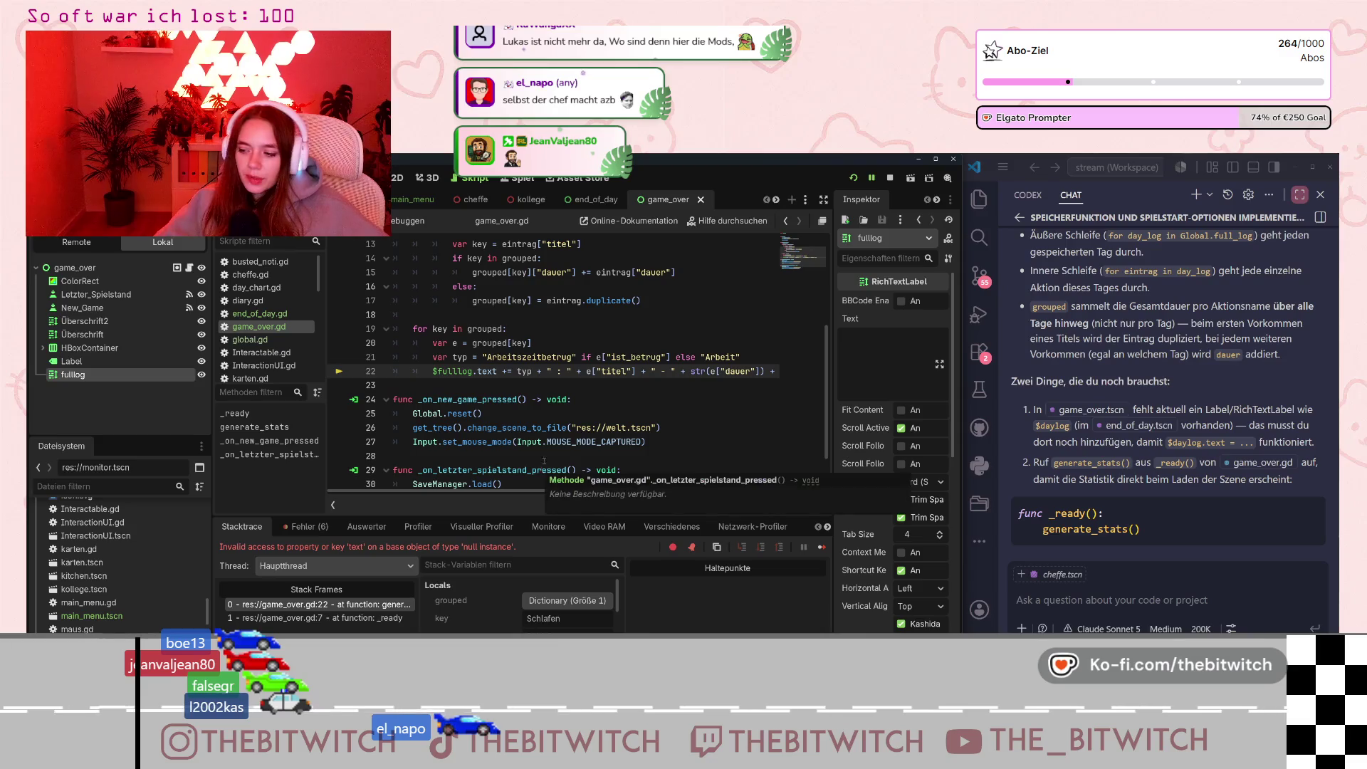
left_click(854, 177)
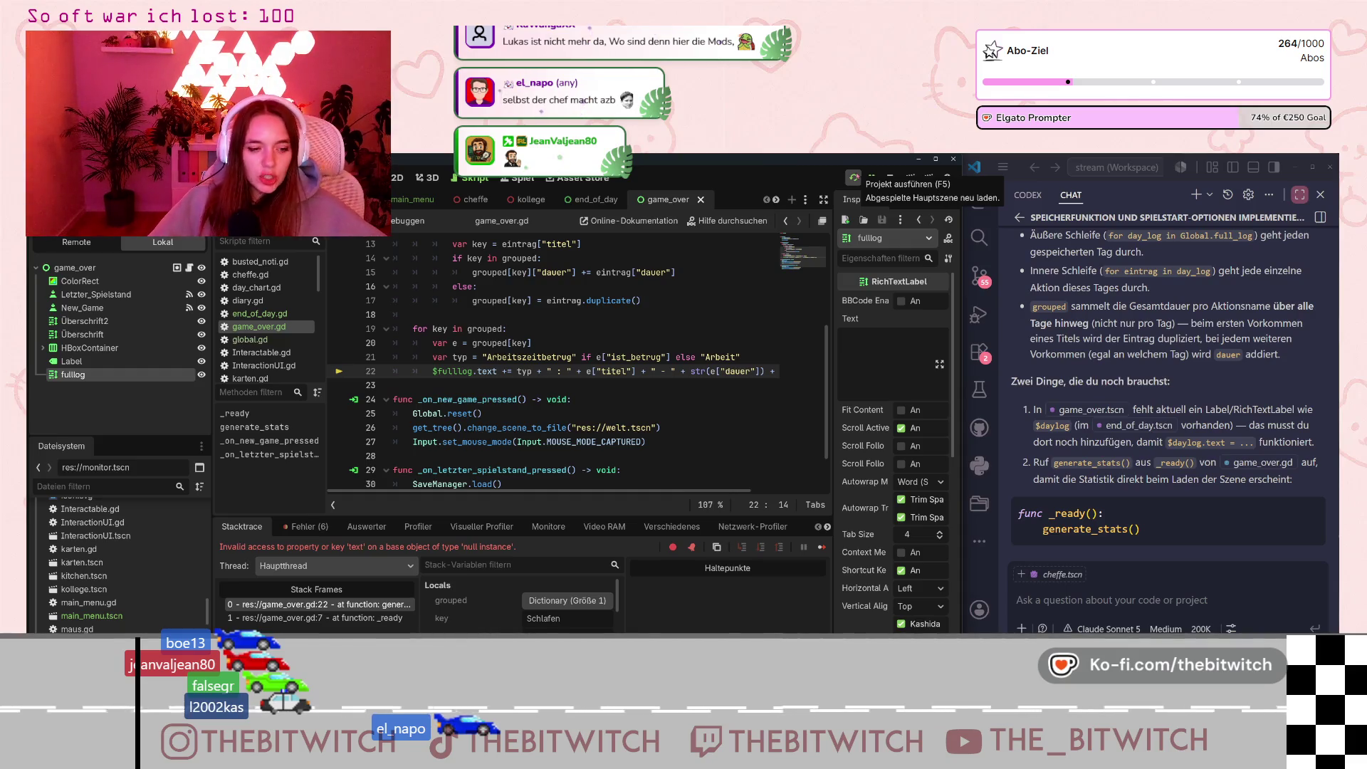
Save the project and launch the game again.
left_click(859, 176)
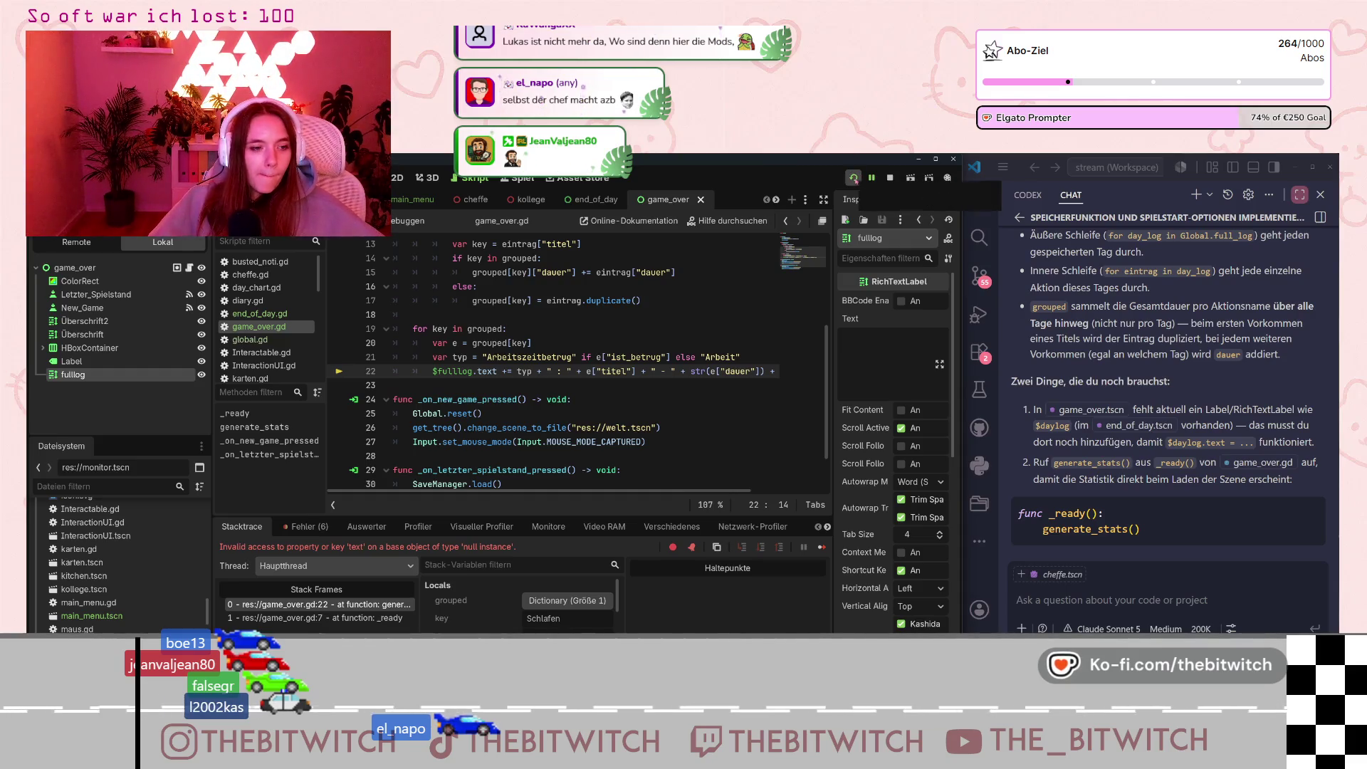
left_click(606, 401)
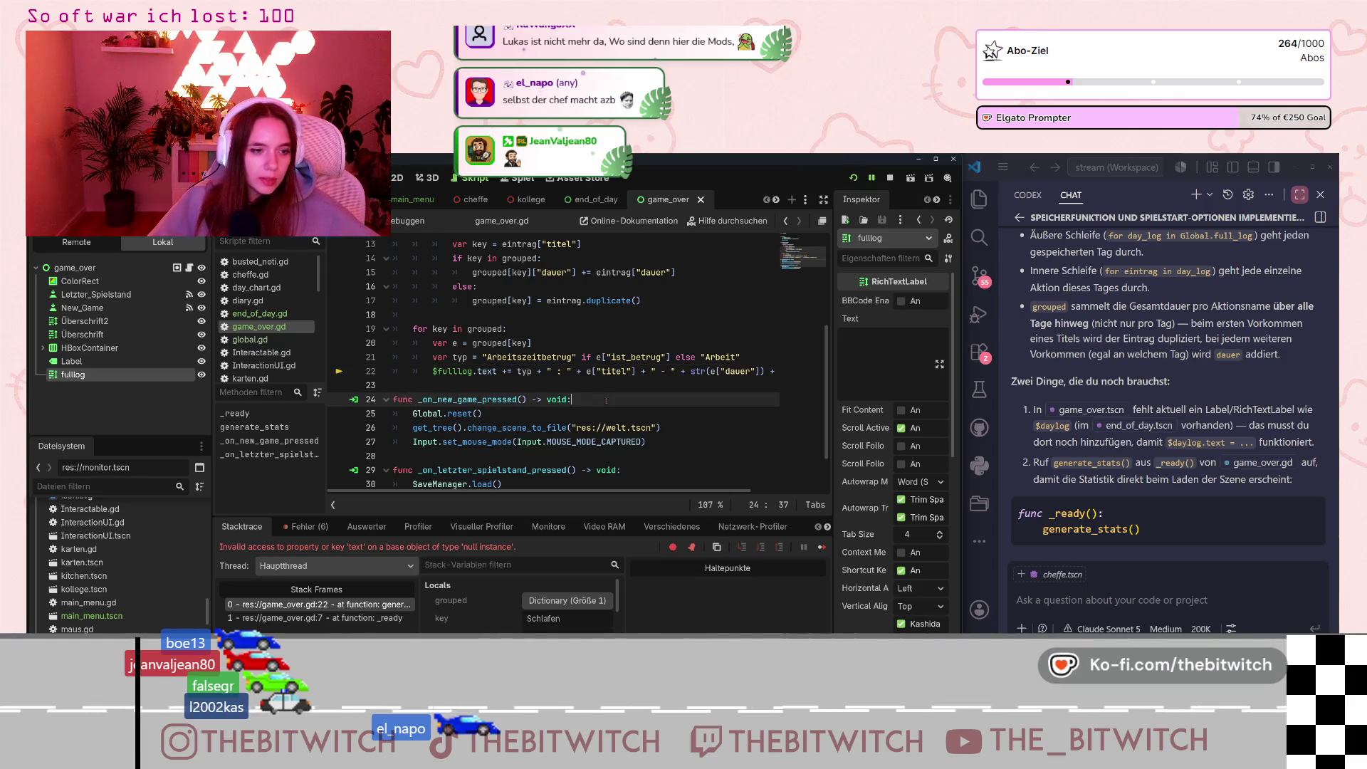
key("ctrl+s")
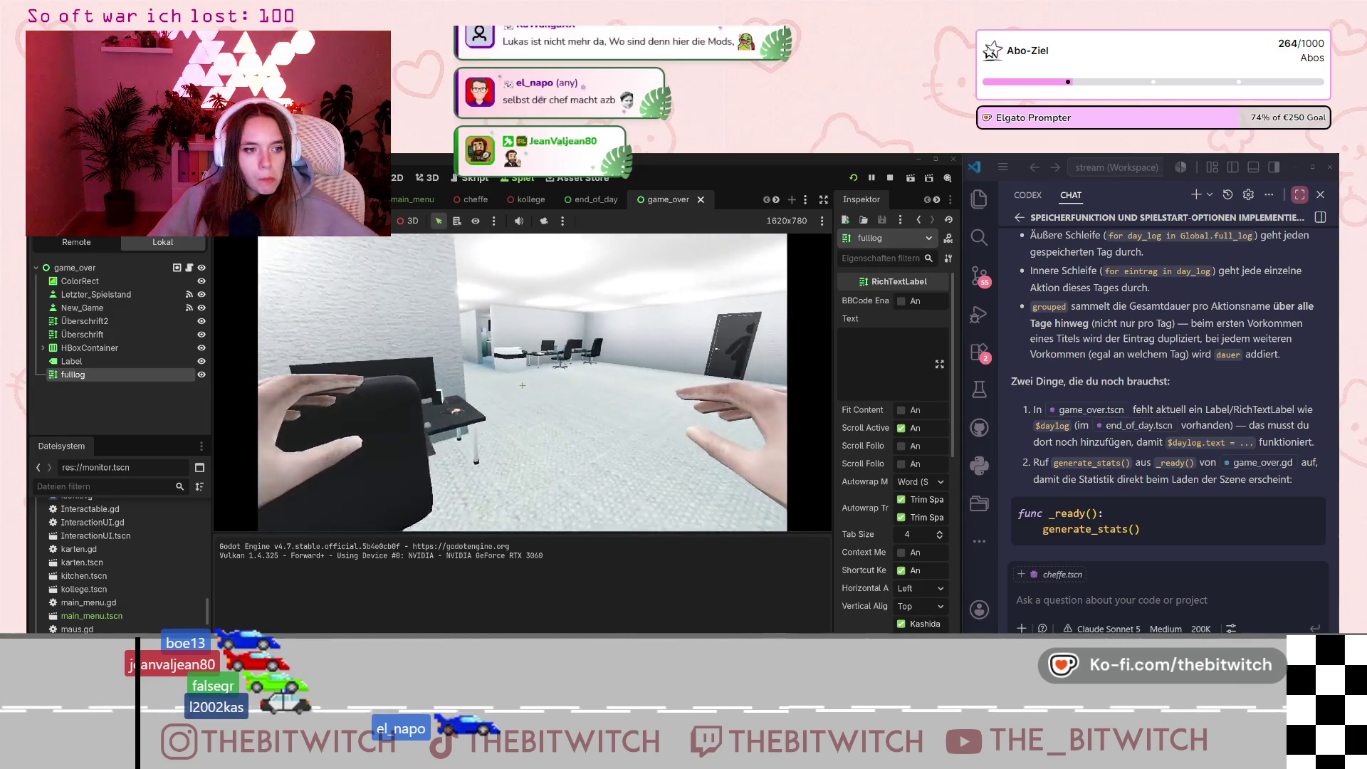
Walk to the couch and sleep until Game Over, then switch to the Notion board.
key("w")
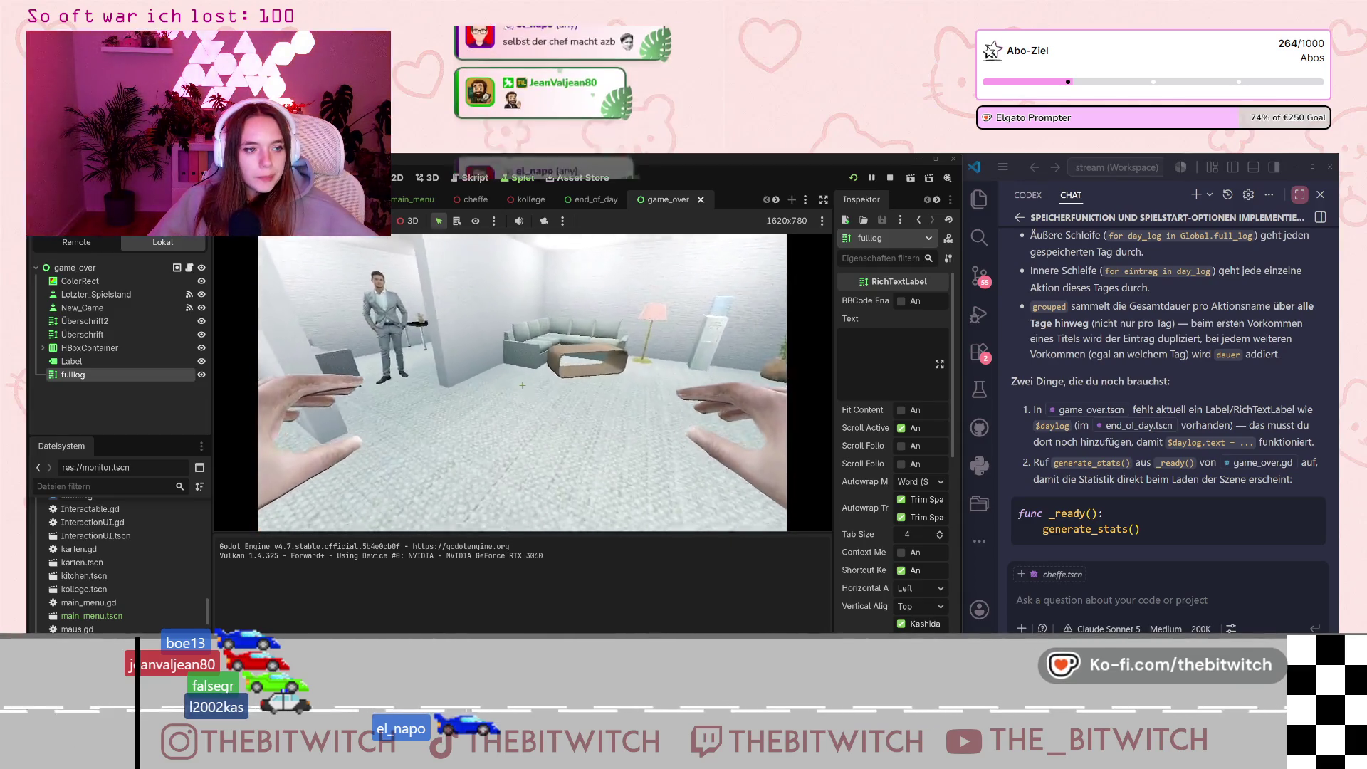
key("e")
key("e")
key("e")
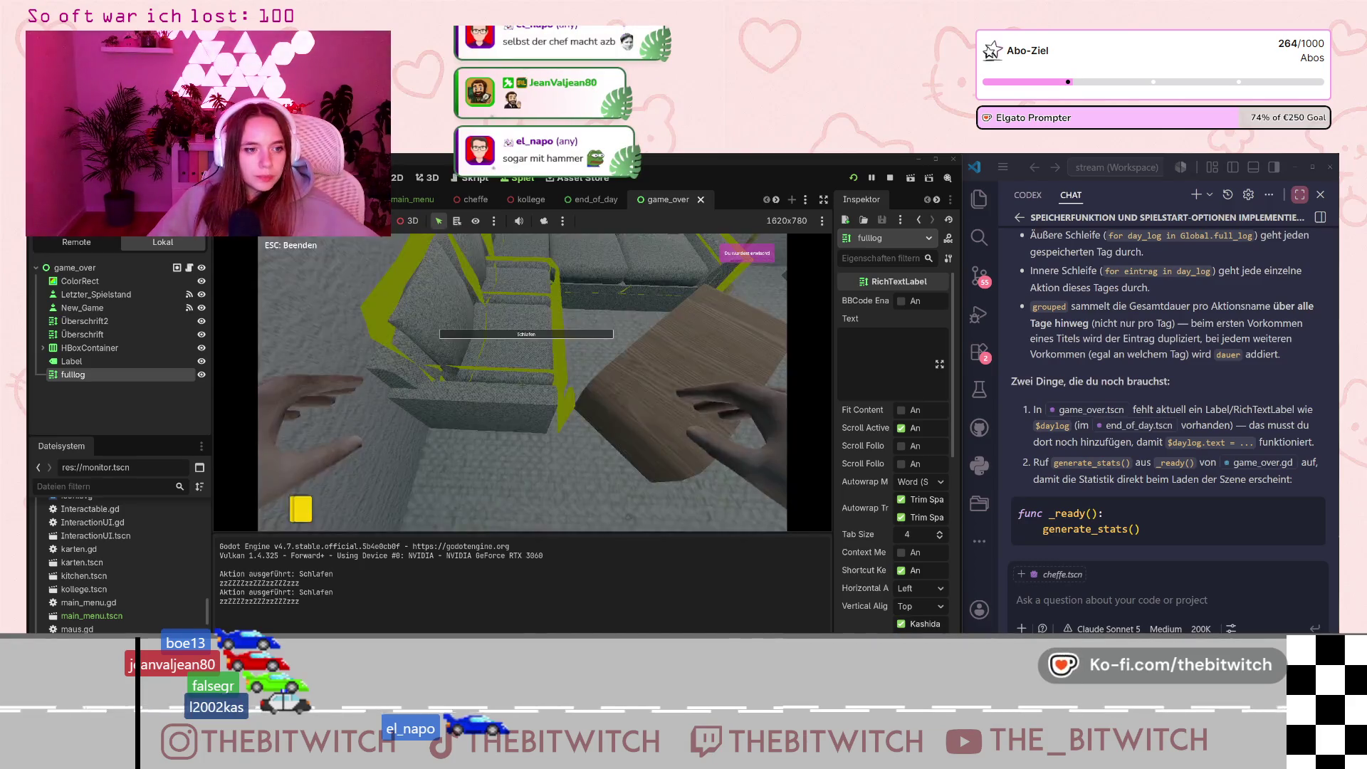
key("e")
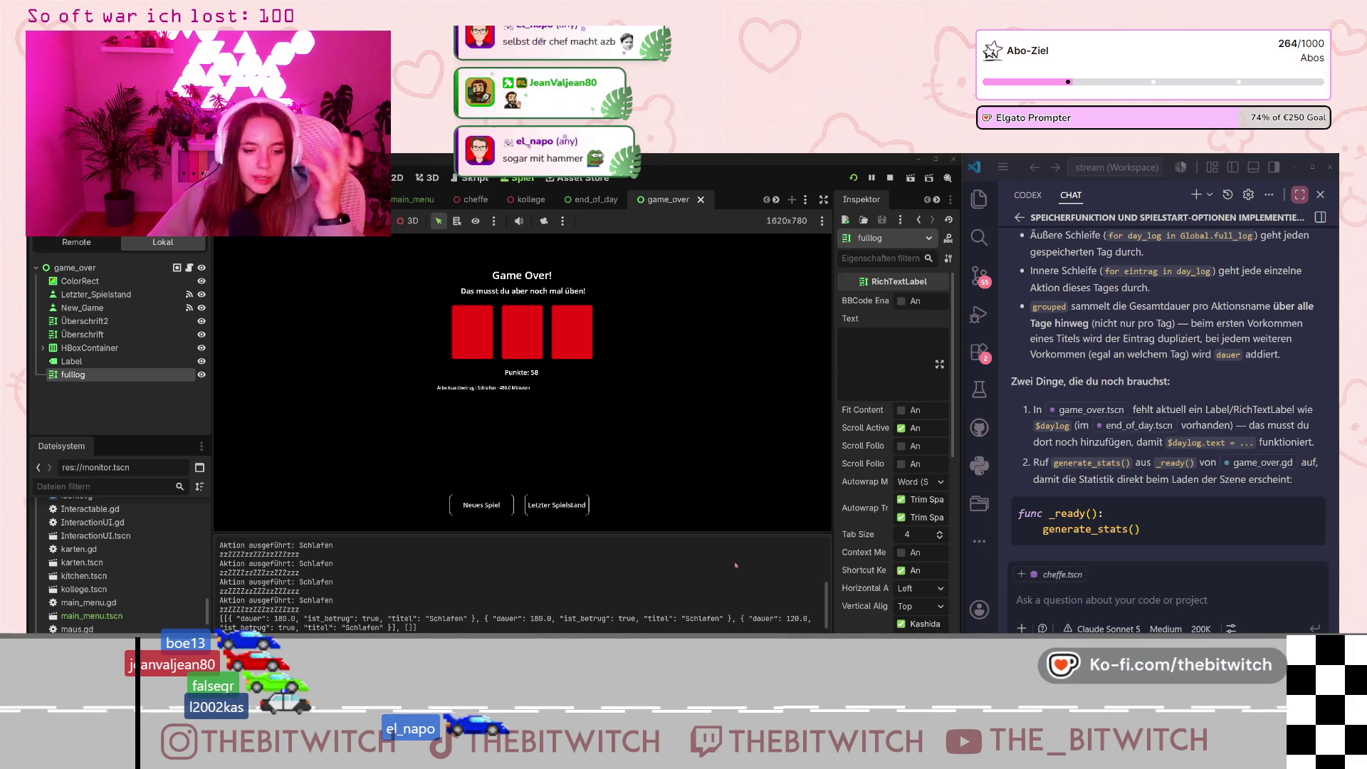
key("alt+Tab")
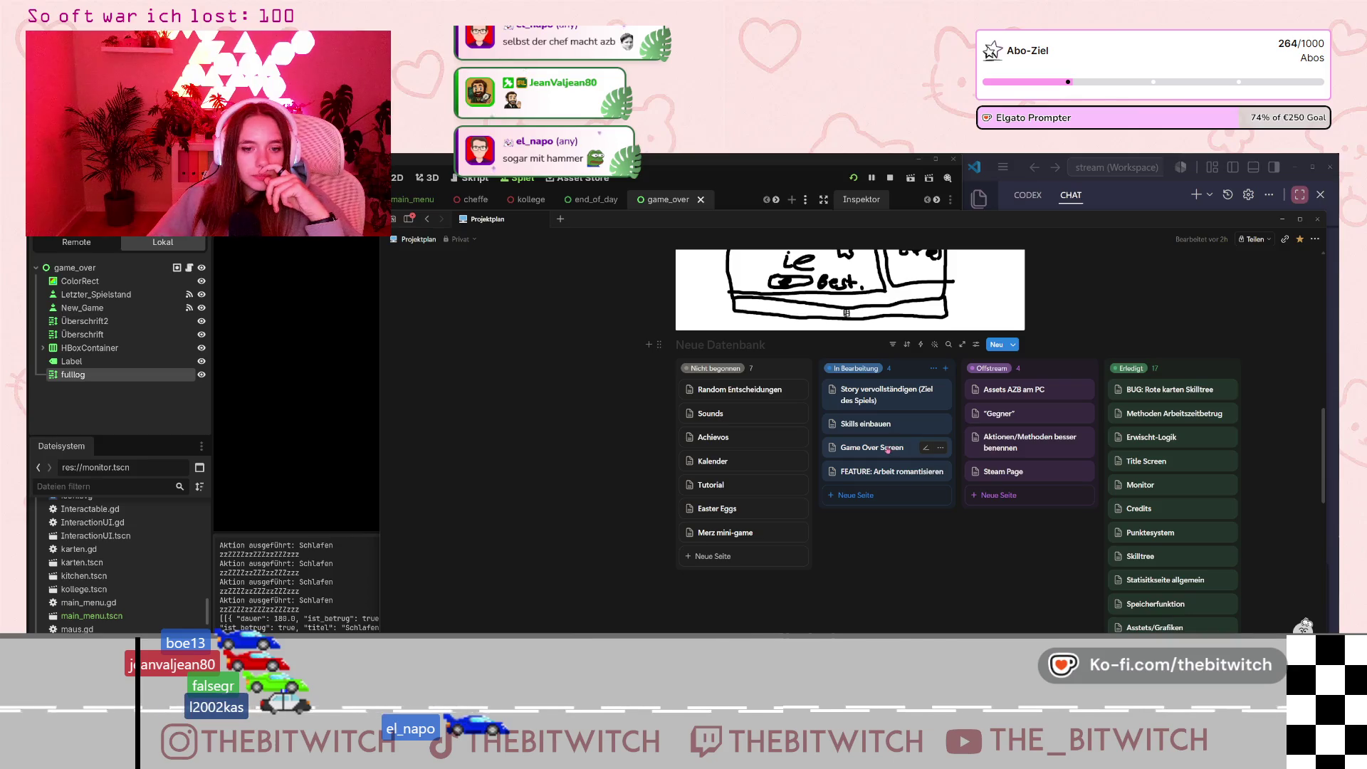
Move Game Over Screen to Erledigt and add a Nicht begonnen task 'Alles verschönern'.
left_click_drag(887, 450, 1175, 390)
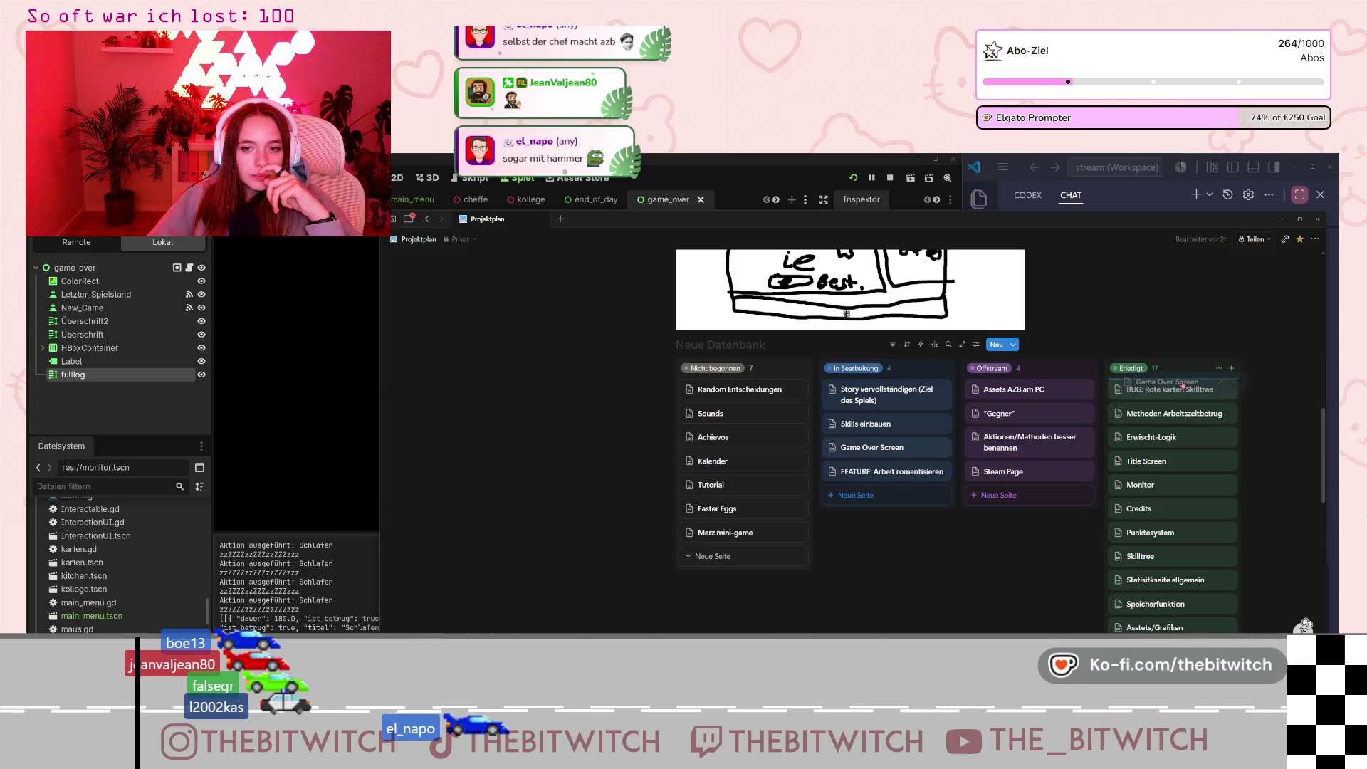
left_click(732, 558)
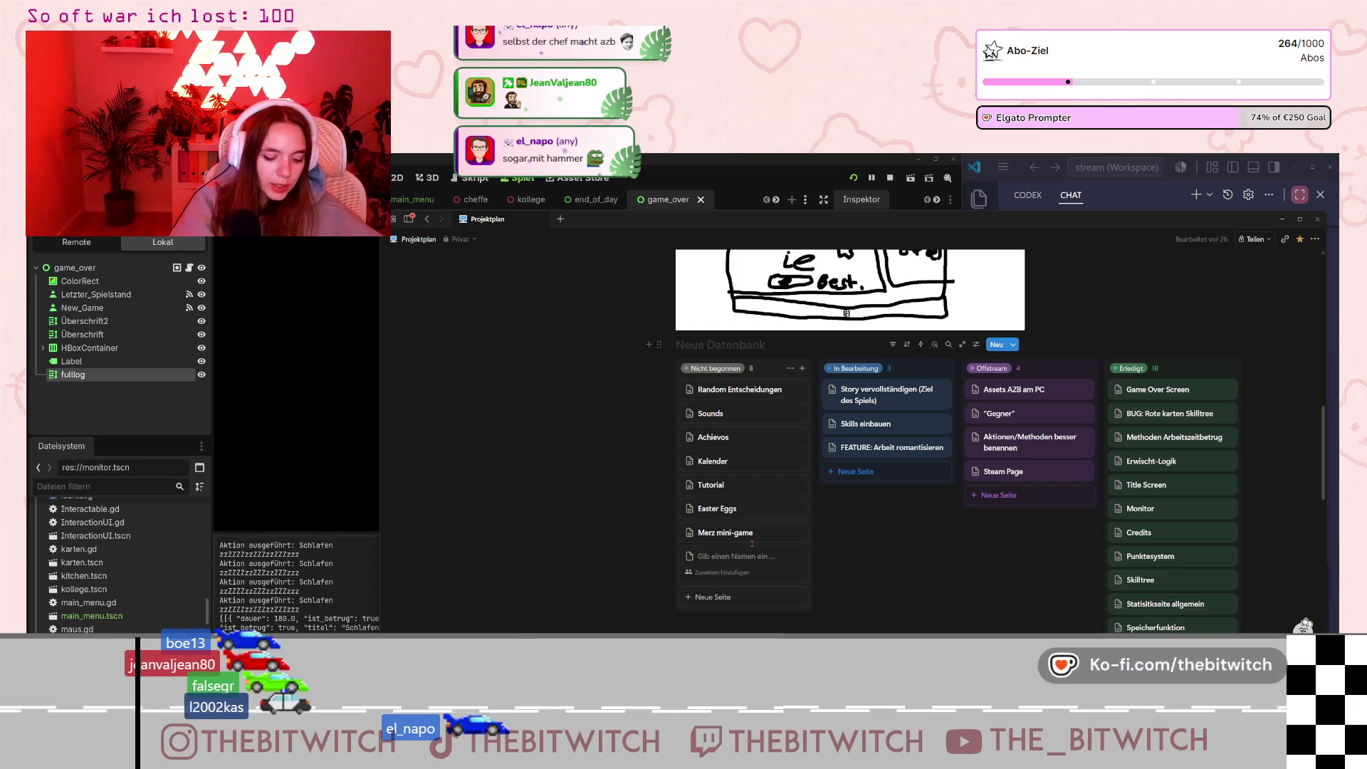
type("Alles verschöne")
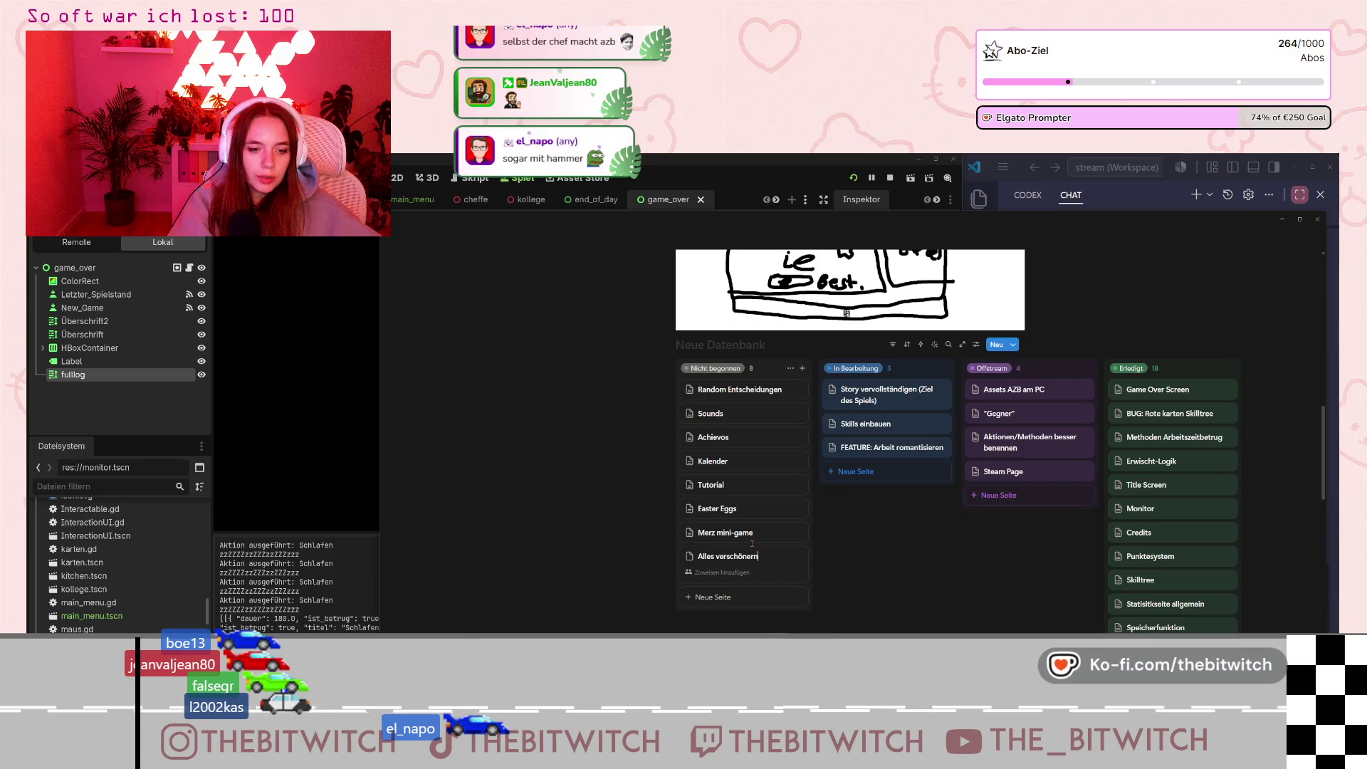
type("rn")
key("Return")
Discard the extra empty card and open the Alles verschönern task page.
key("Escape")
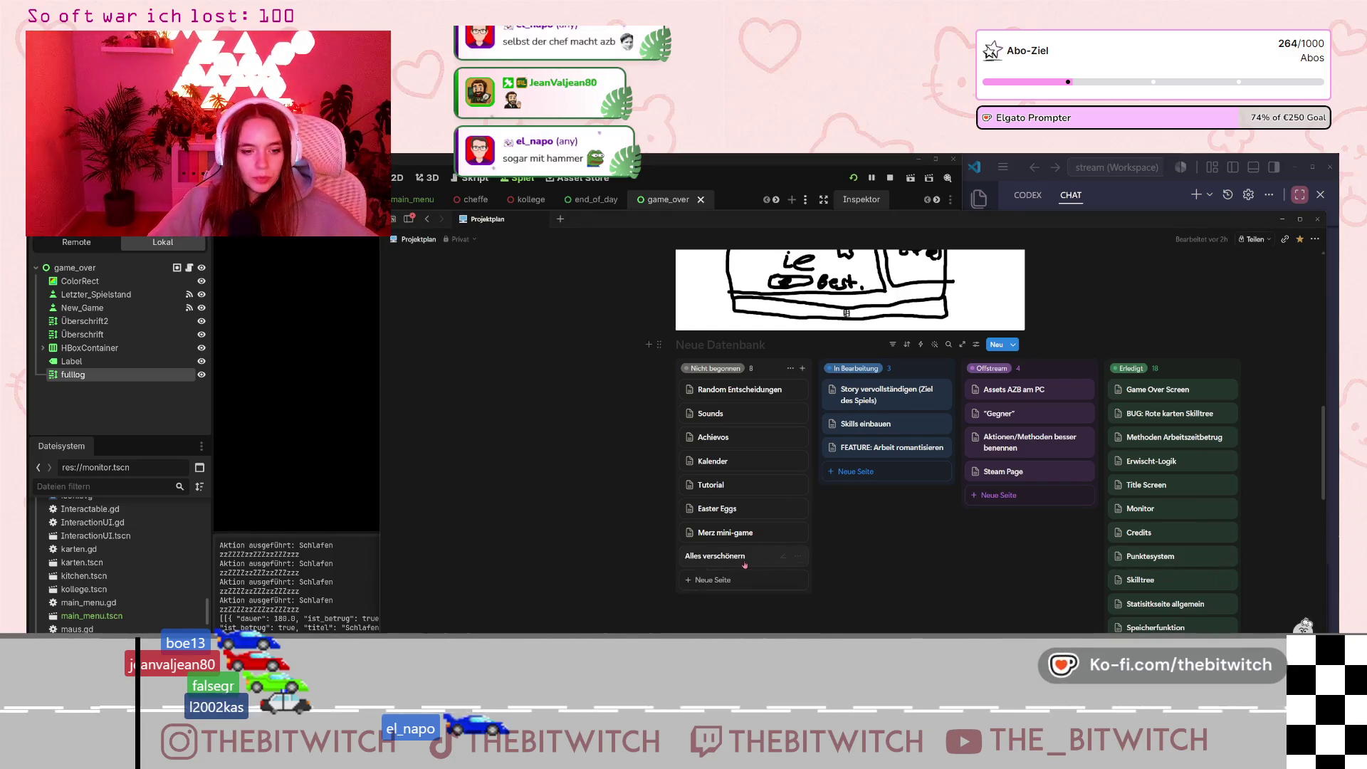
left_click(745, 562)
key("Return")
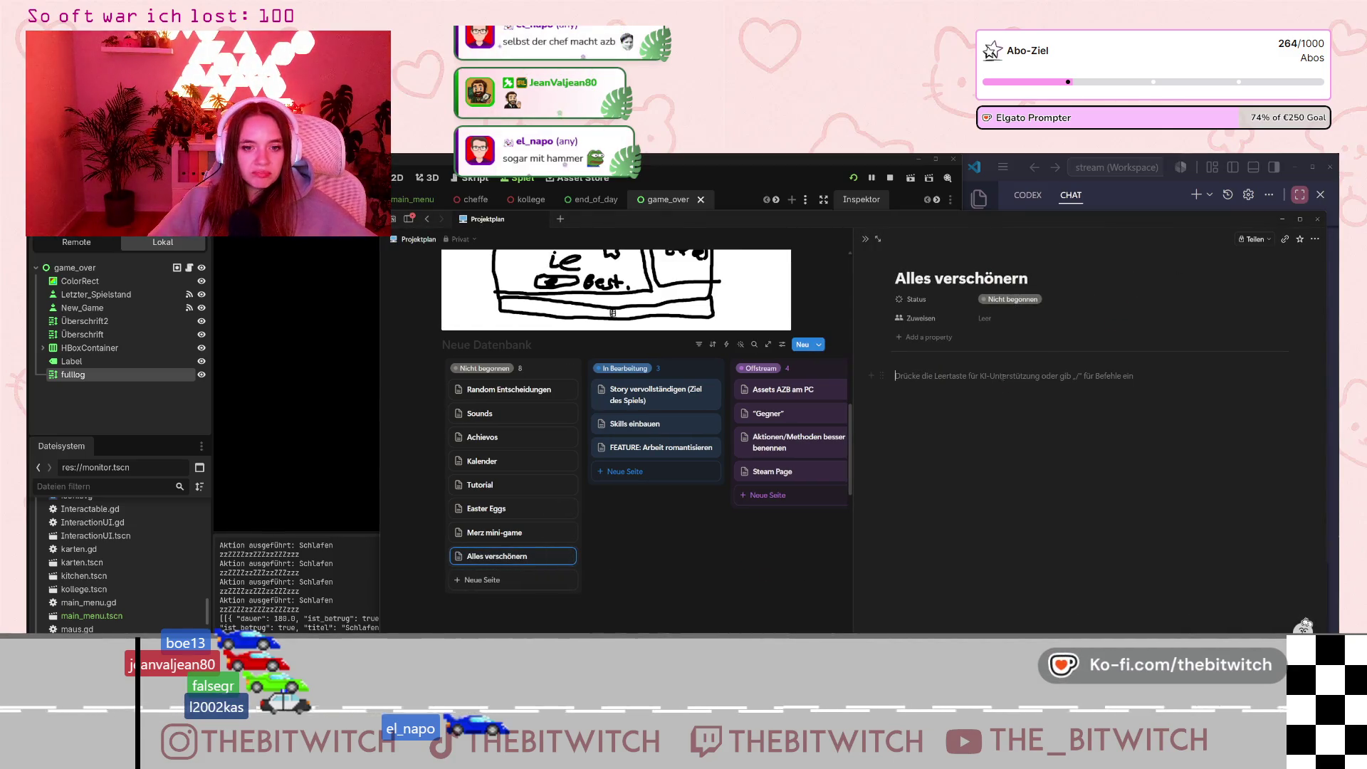
Remove the stray 'Game over und' line from the body and fix the task title's ending.
type("Game")
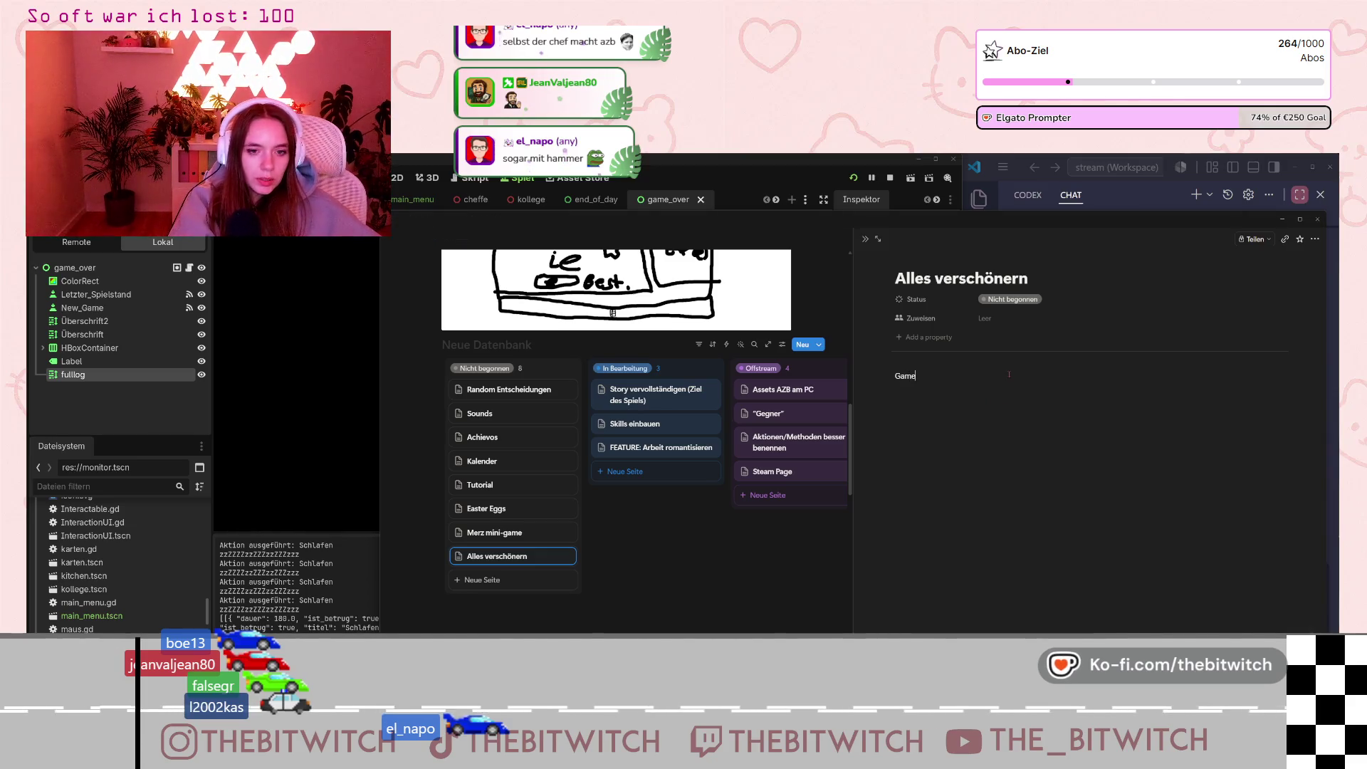
type(" over und")
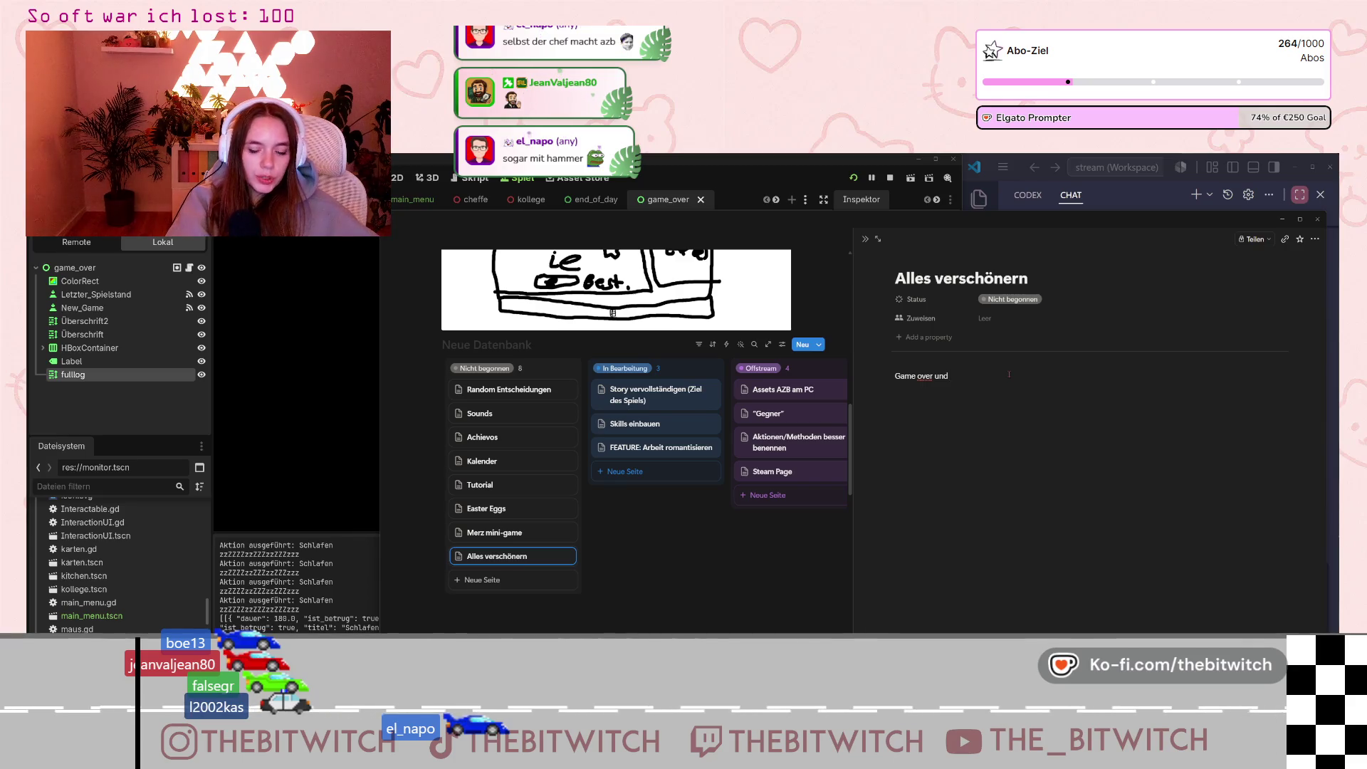
key("ctrl+Left")
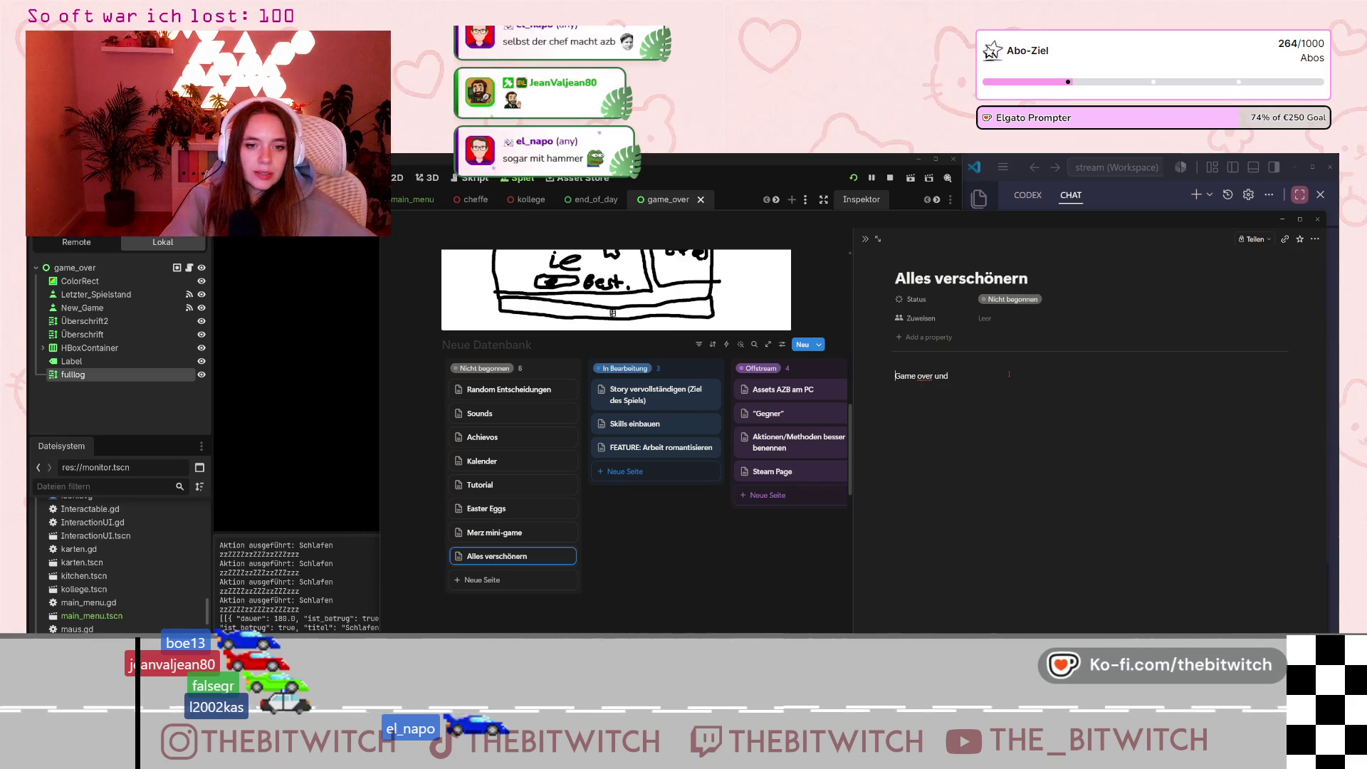
key("ctrl+Left")
key("ctrl+Left")
left_click_drag(996, 386, 883, 386)
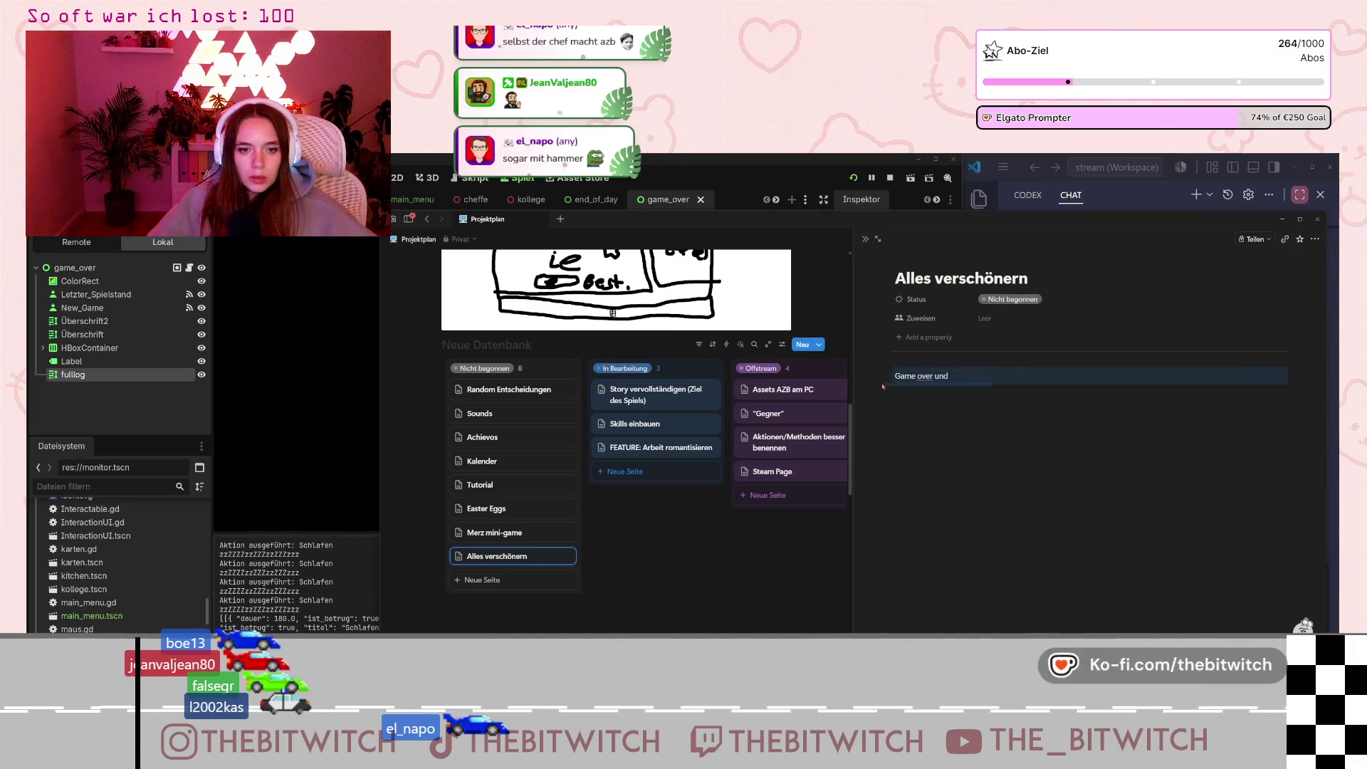
key("BackSpace")
key("BackSpace")
key("BackSpace")
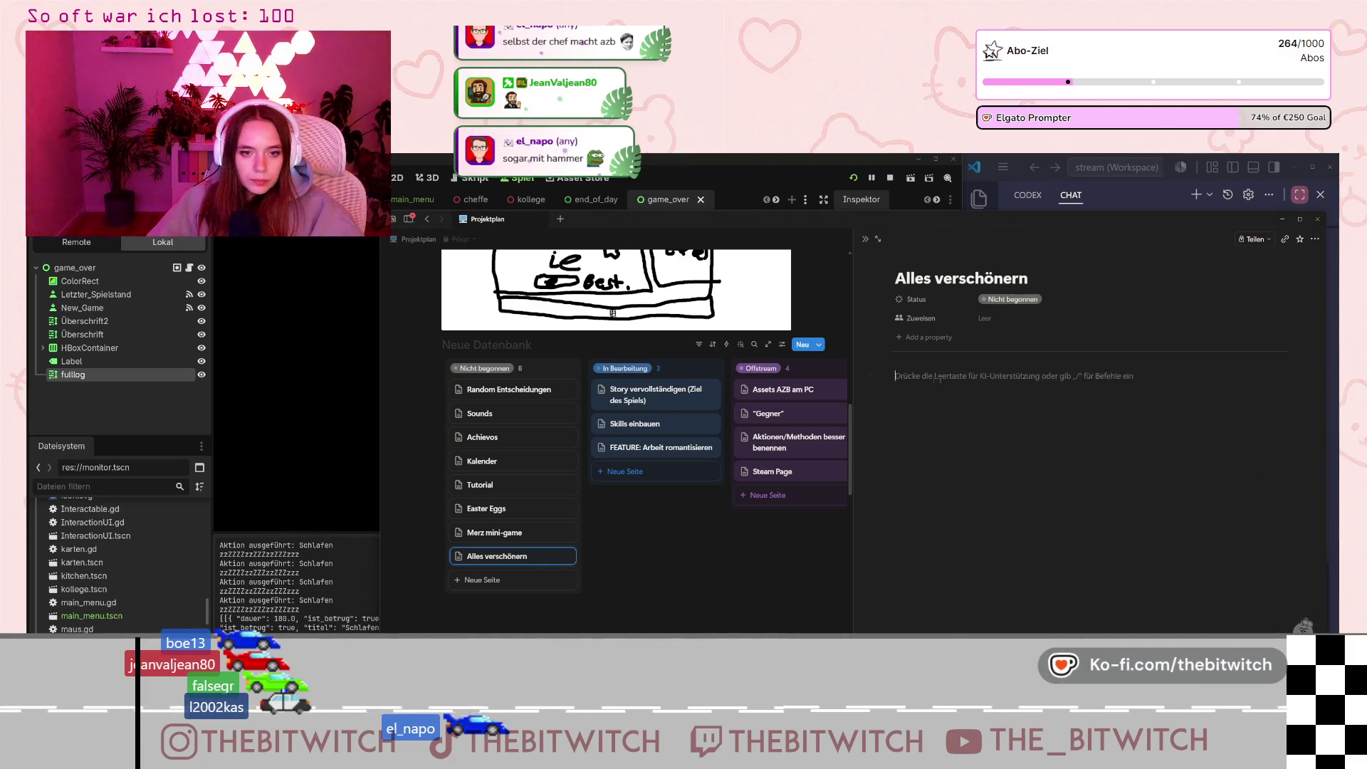
key("Return")
left_click(1010, 276)
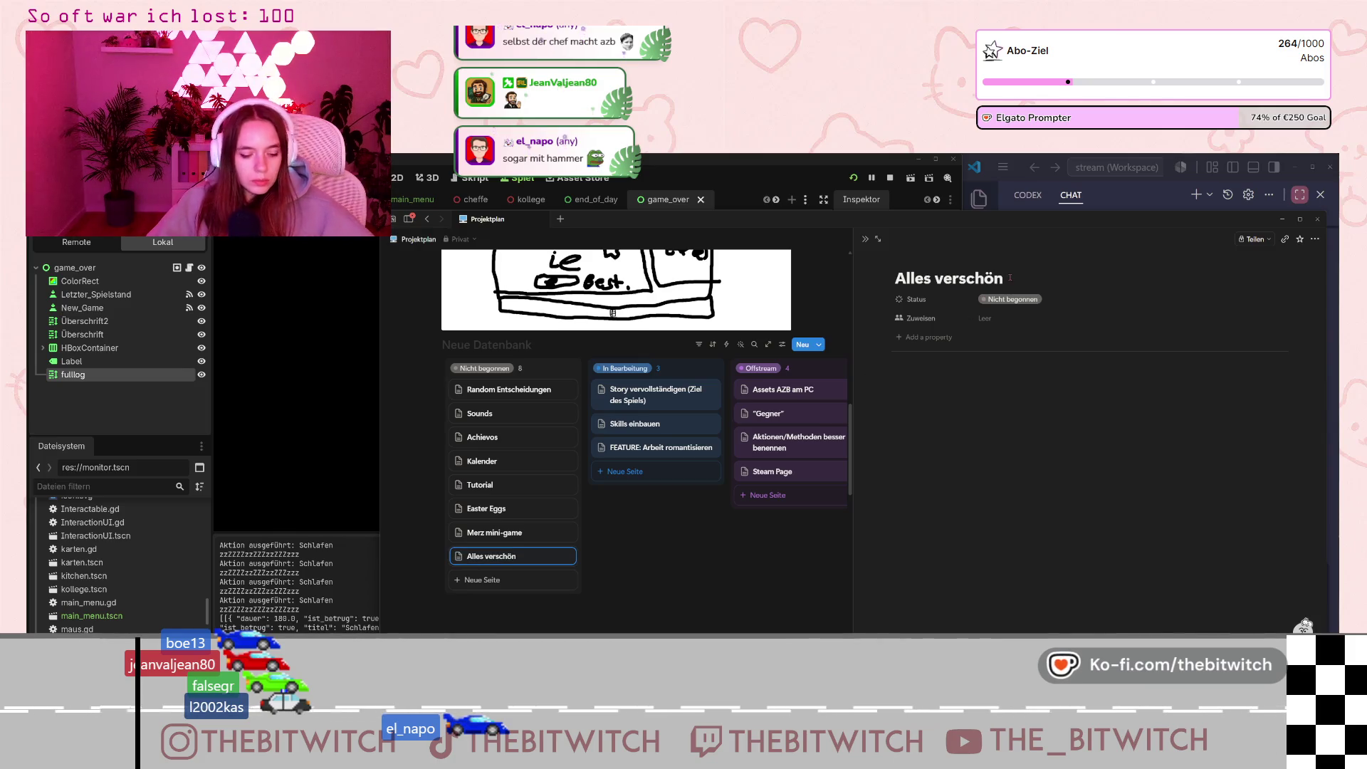
type("ern")
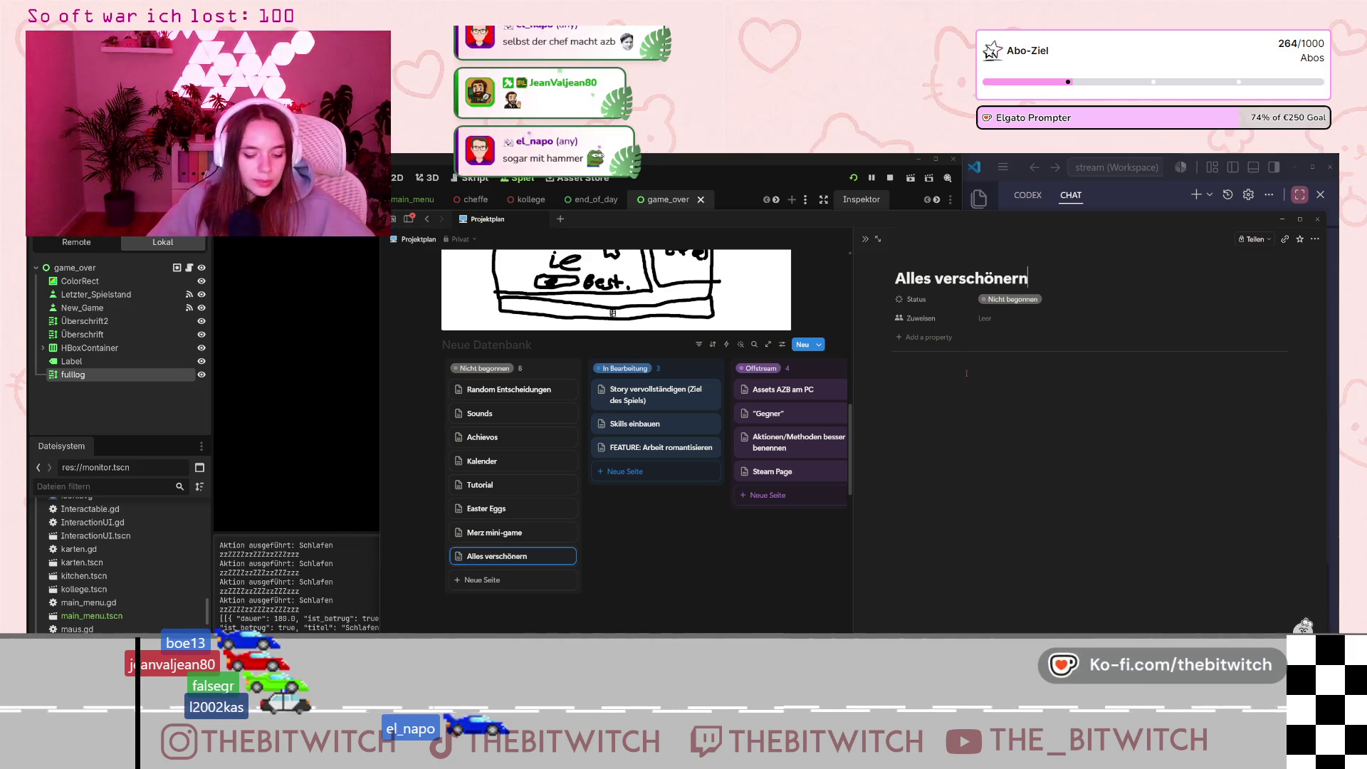
key("Return")
Add to-do items Game Over Screen and End of Day Screen, then close the page.
type("/")
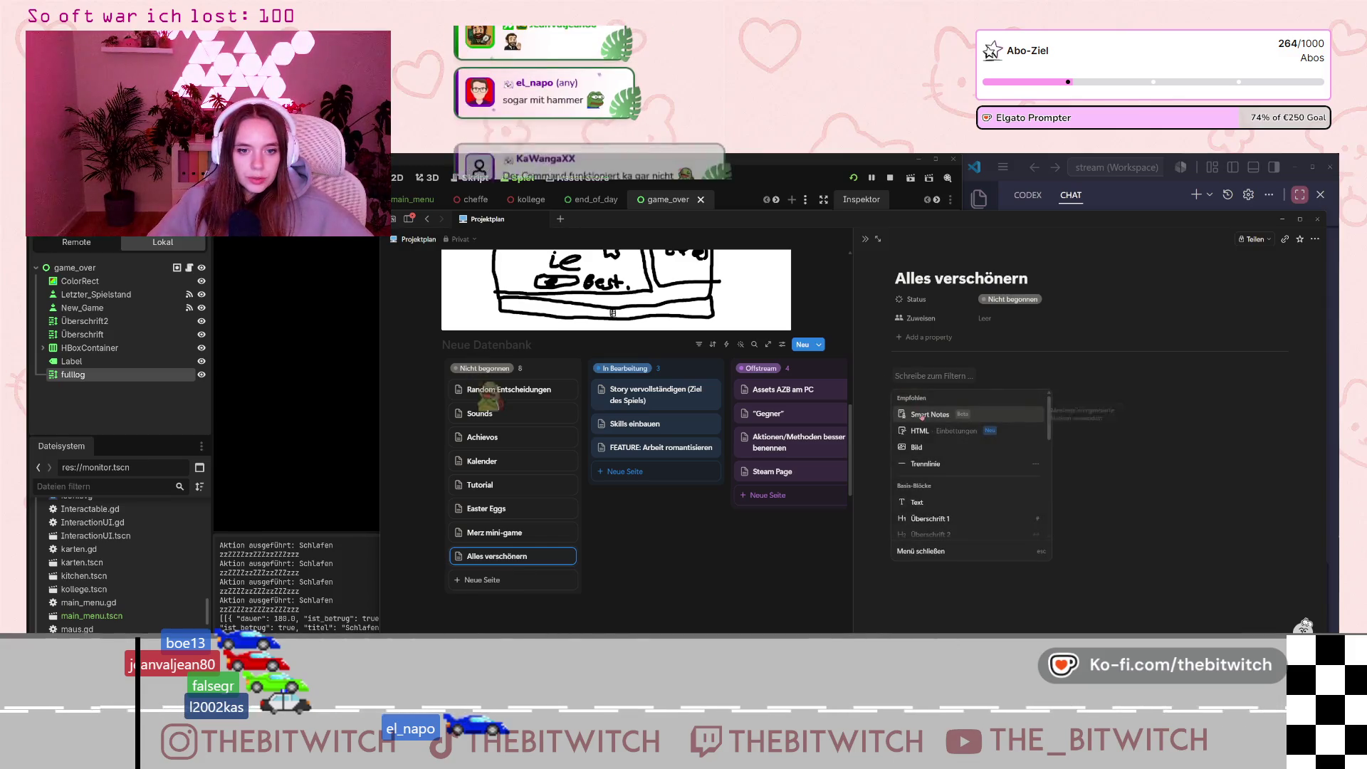
scroll(951, 477, "down", 1)
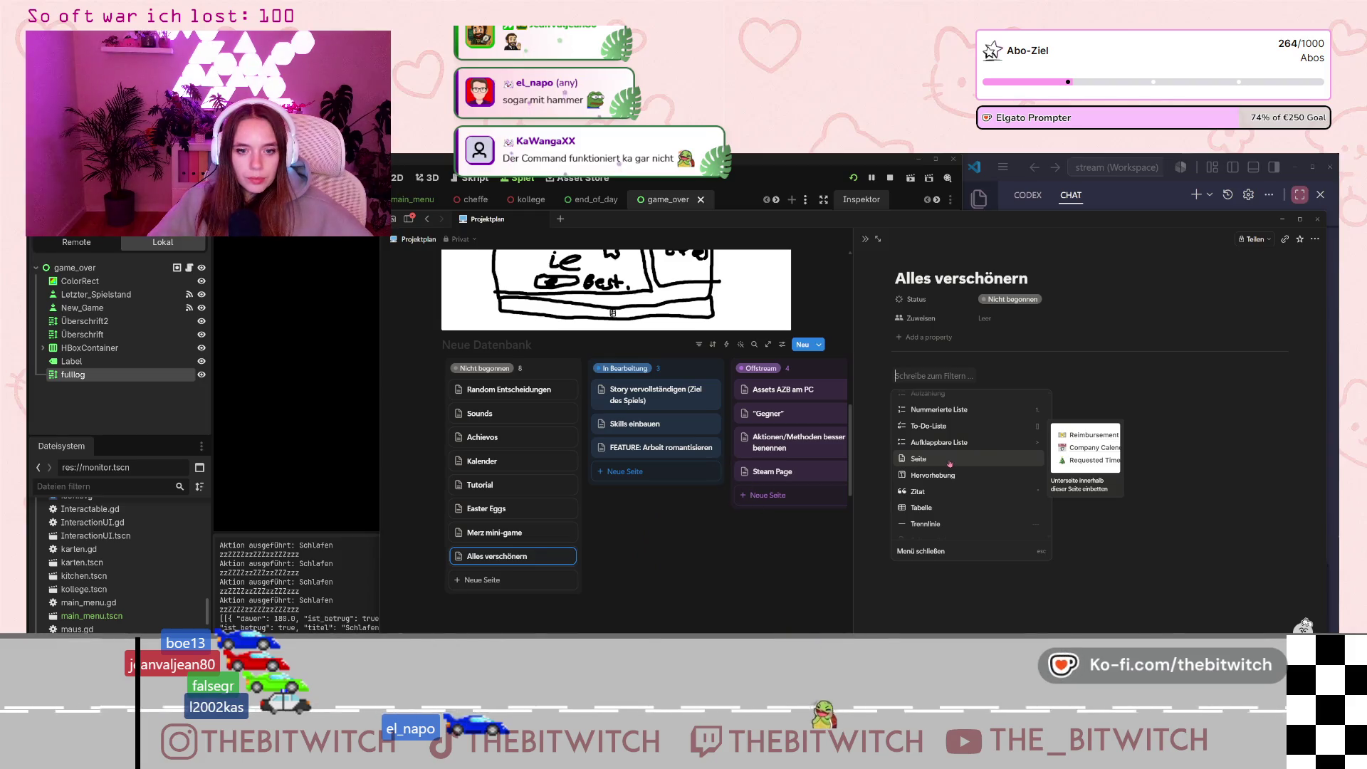
left_click(954, 426)
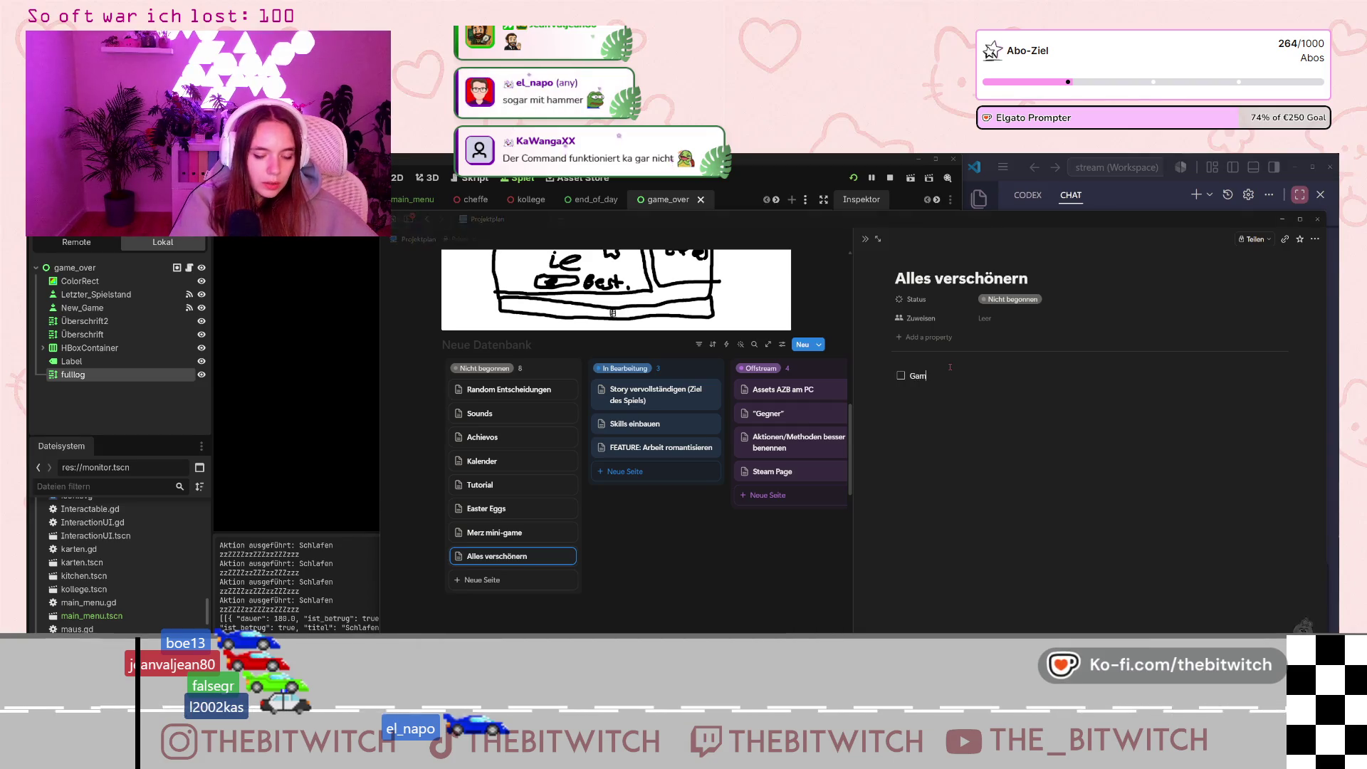
type("Game Over Screen")
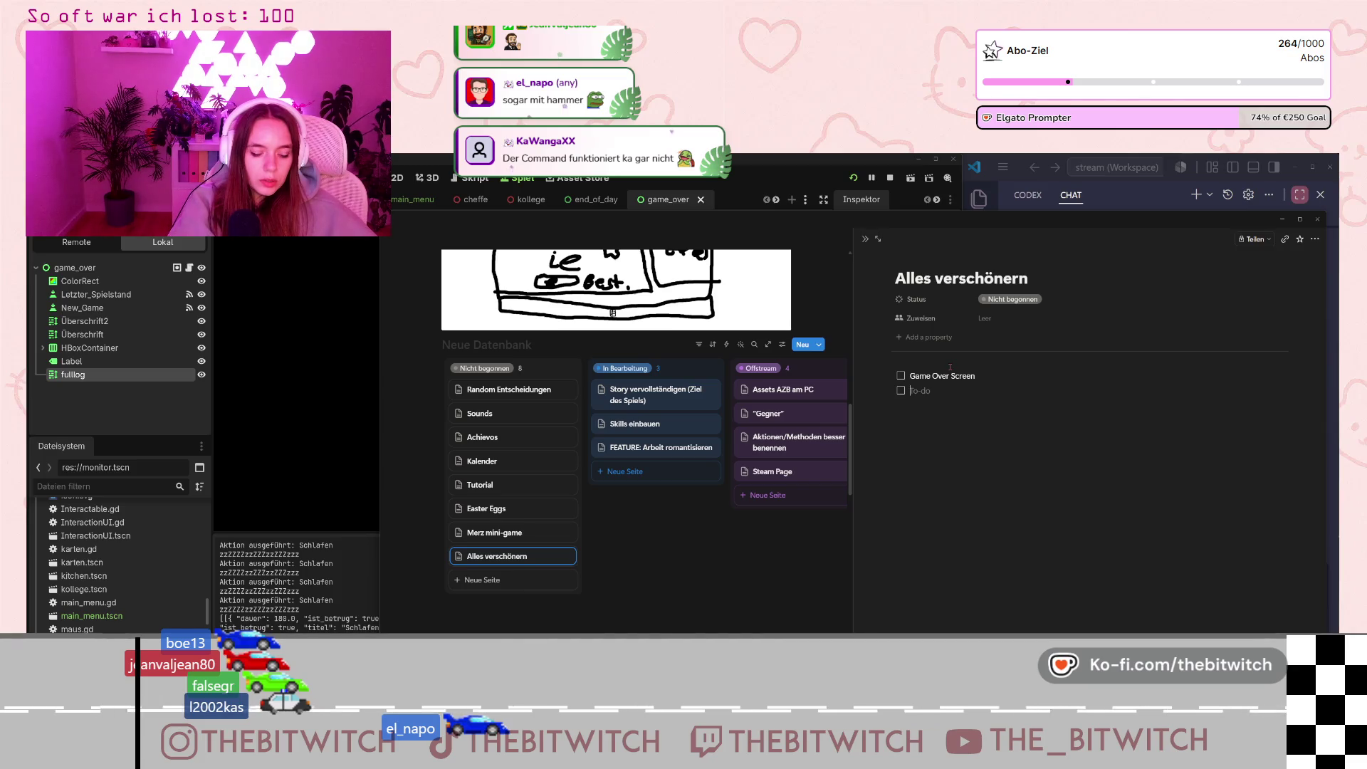
type(" D")
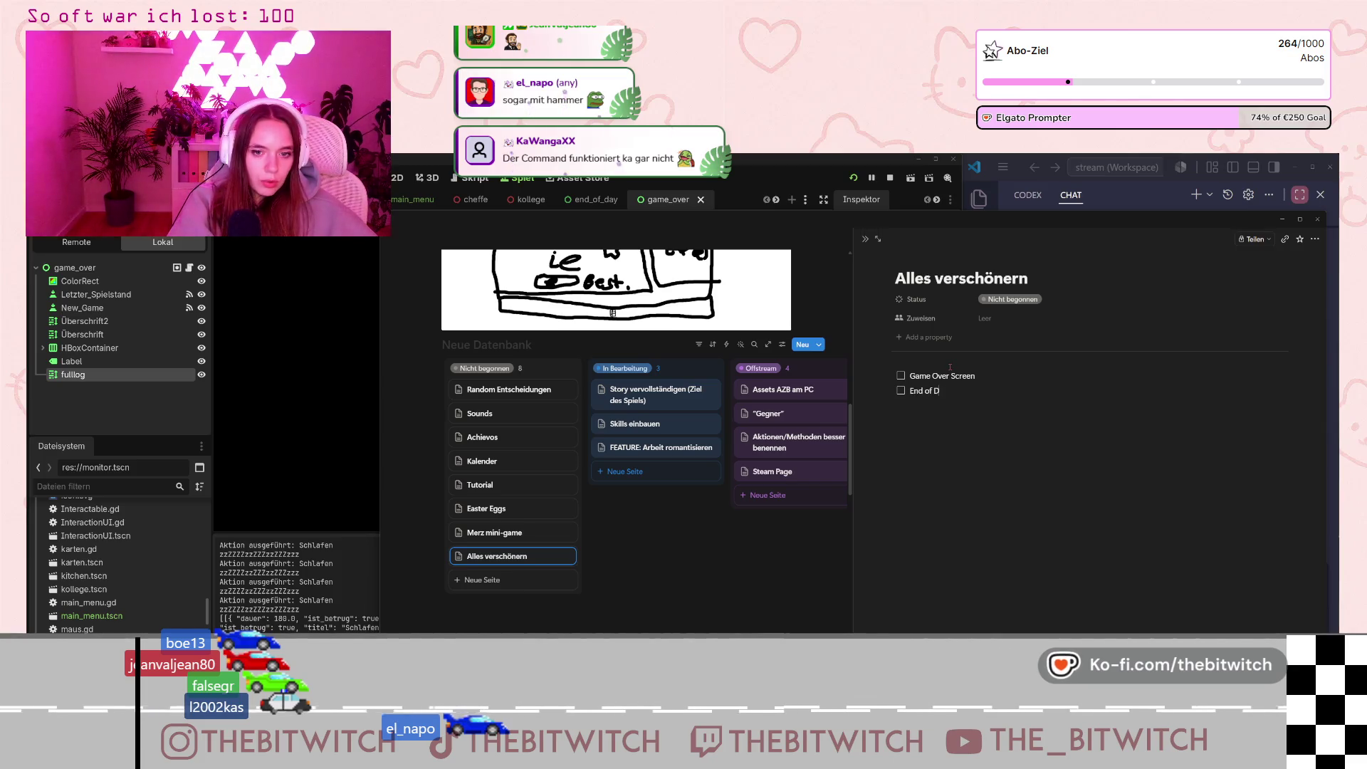
type("ay Screen")
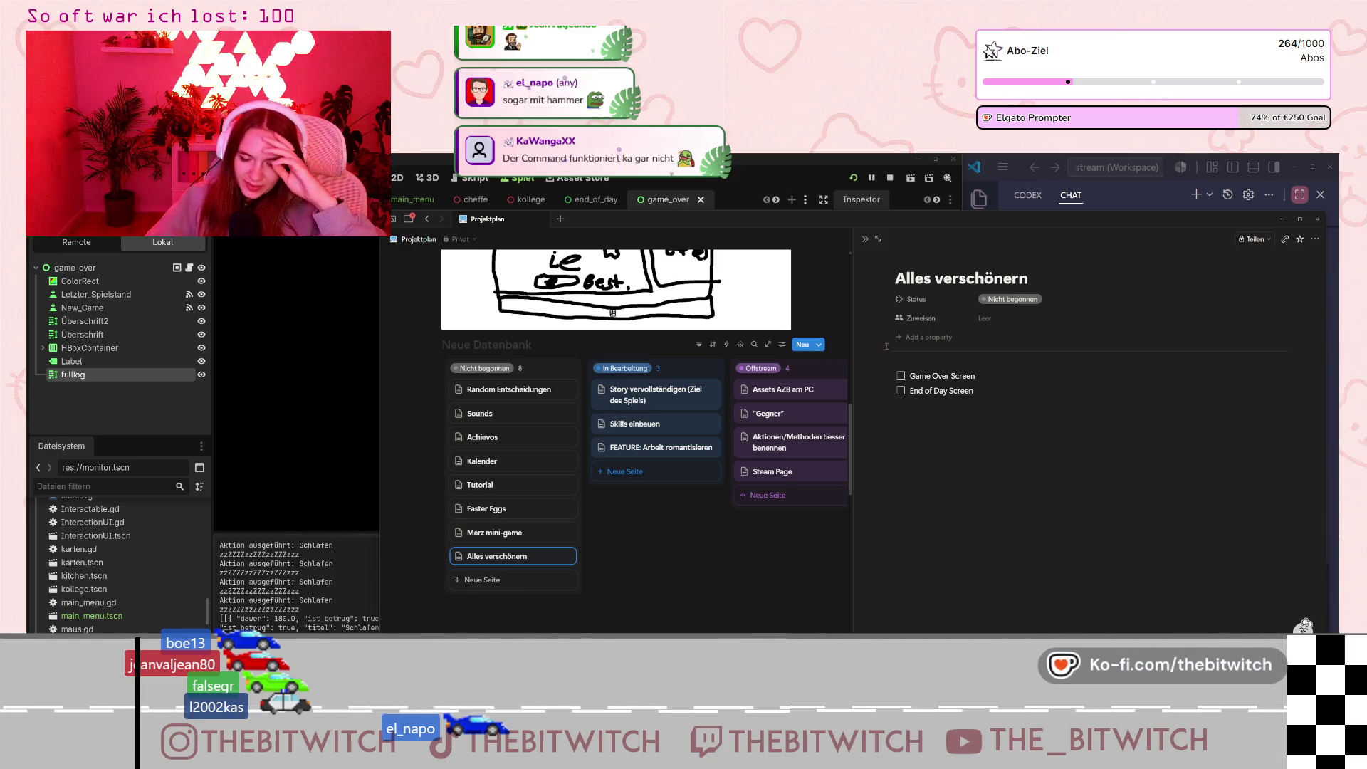
key("Escape")
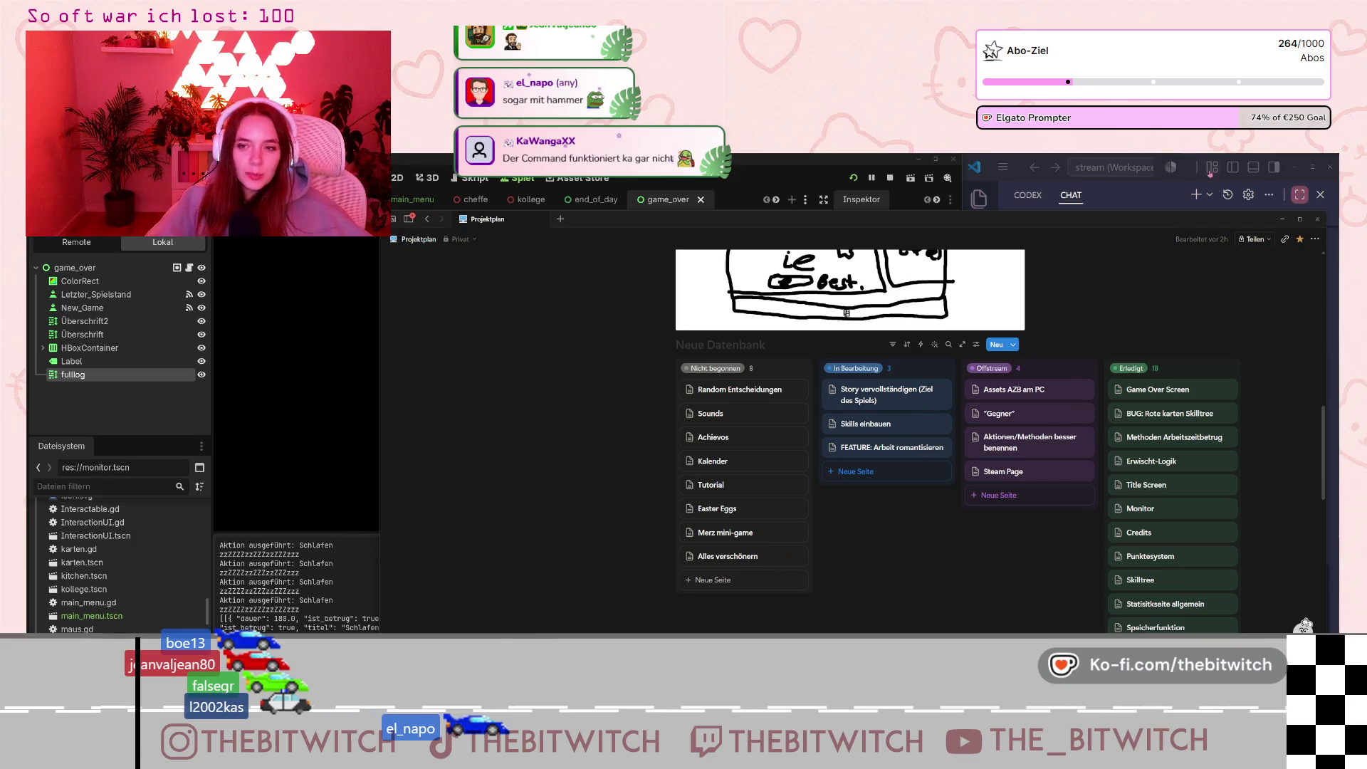
Nudge the Notion window aside and minimize it to bring Godot back.
left_click_drag(1253, 224, 1232, 216)
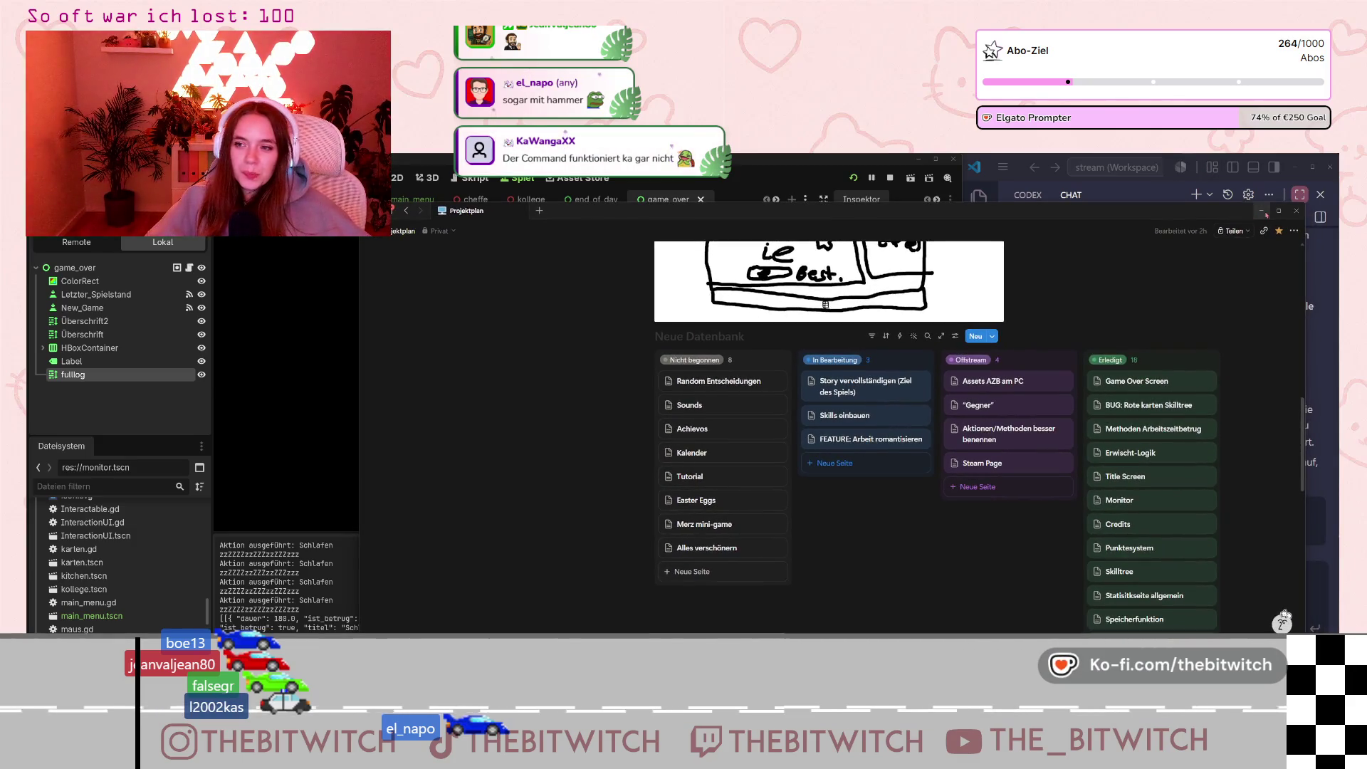
left_click(1261, 211)
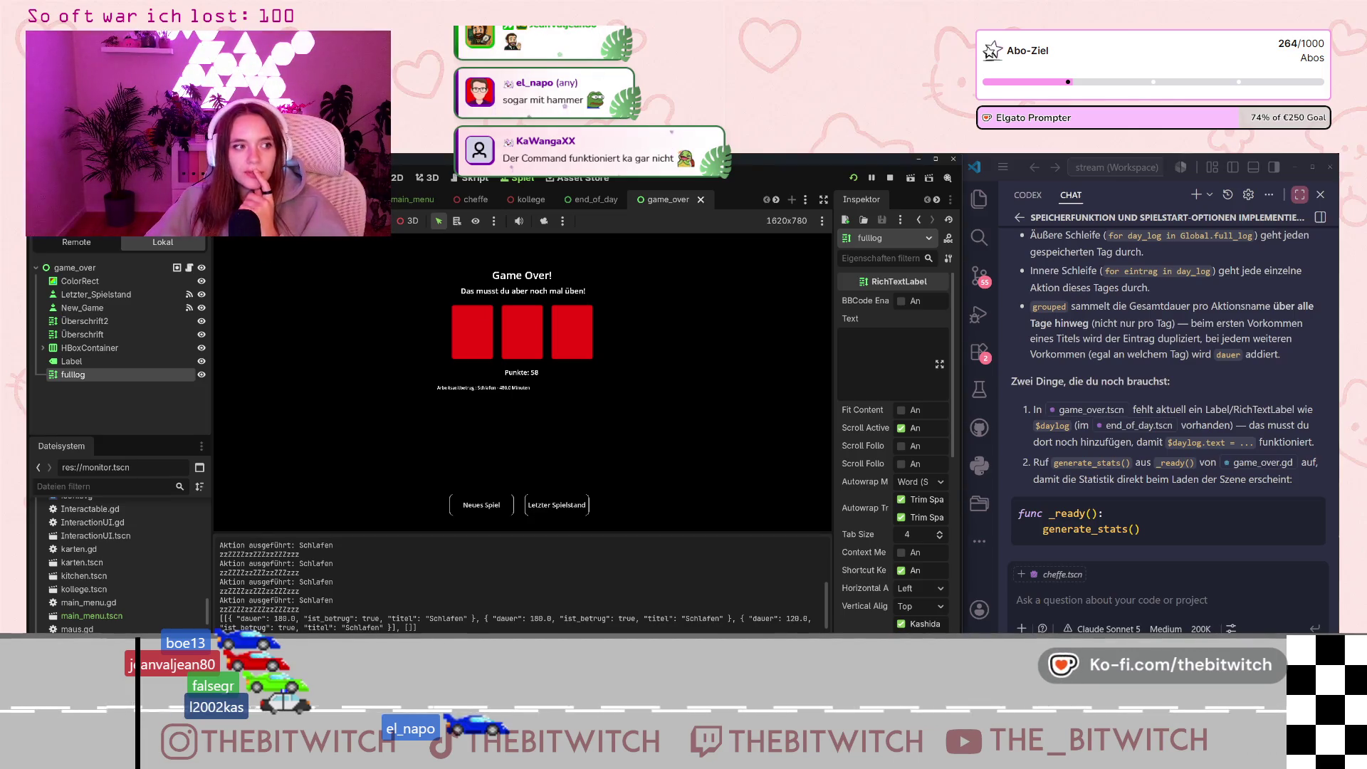
Switch to the Karten 3D scene, then open the game_over scene for editing.
key("ctrl+Tab")
scroll(115, 404, "up", 10)
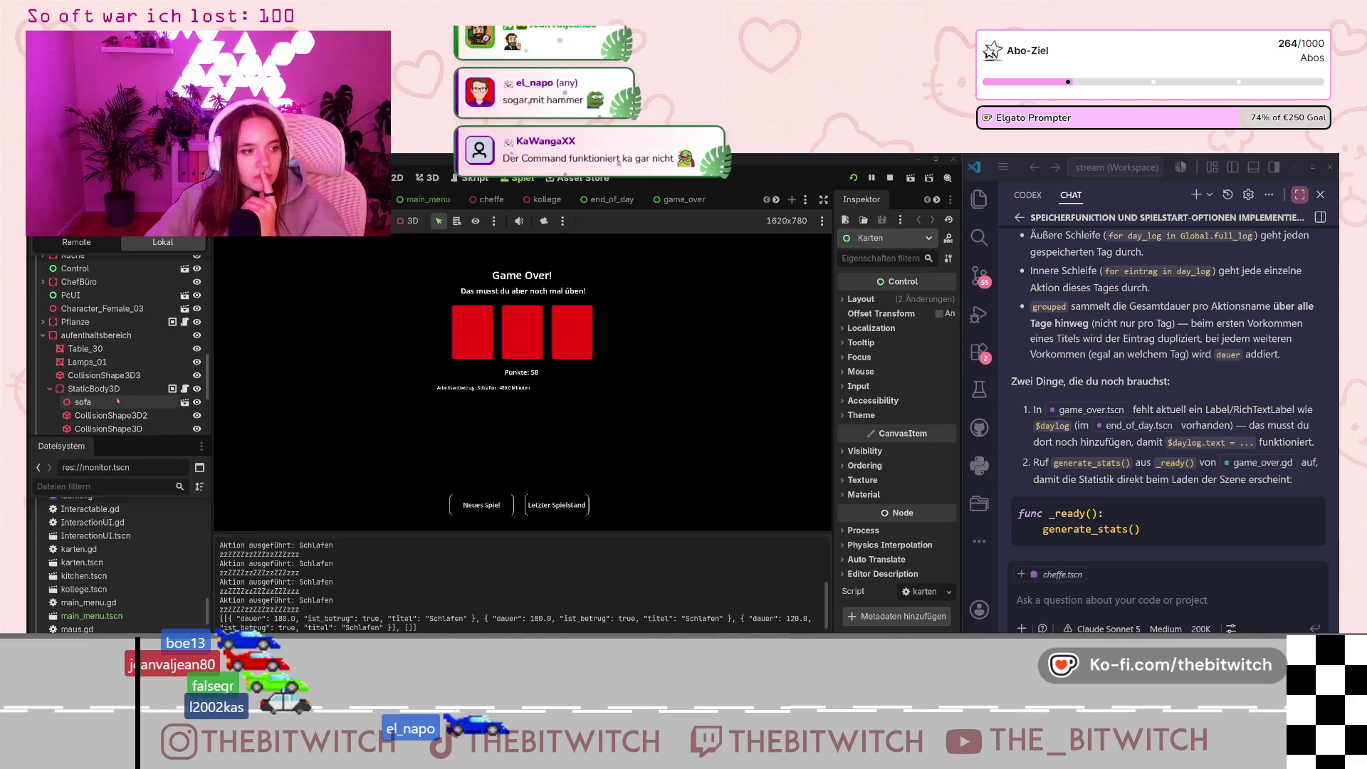
scroll(115, 404, "up", 5)
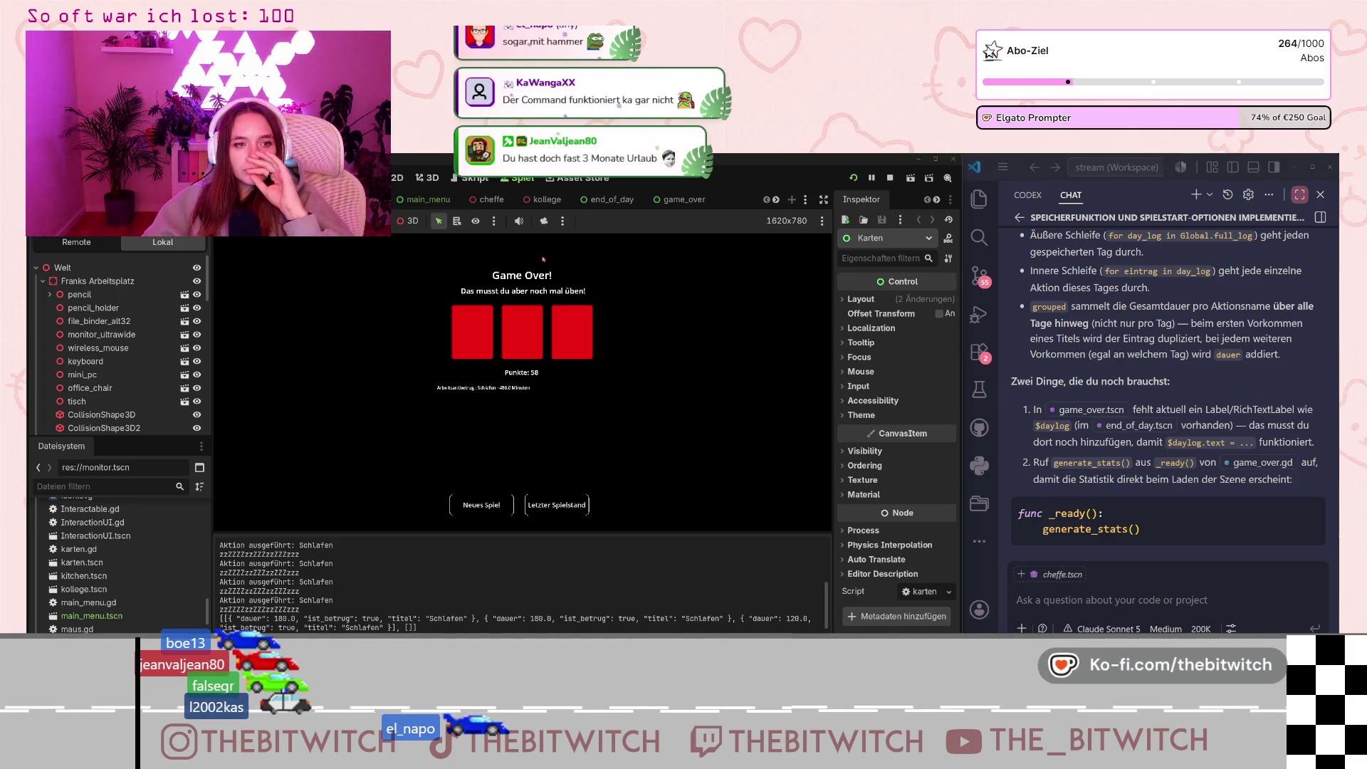
left_click(680, 199)
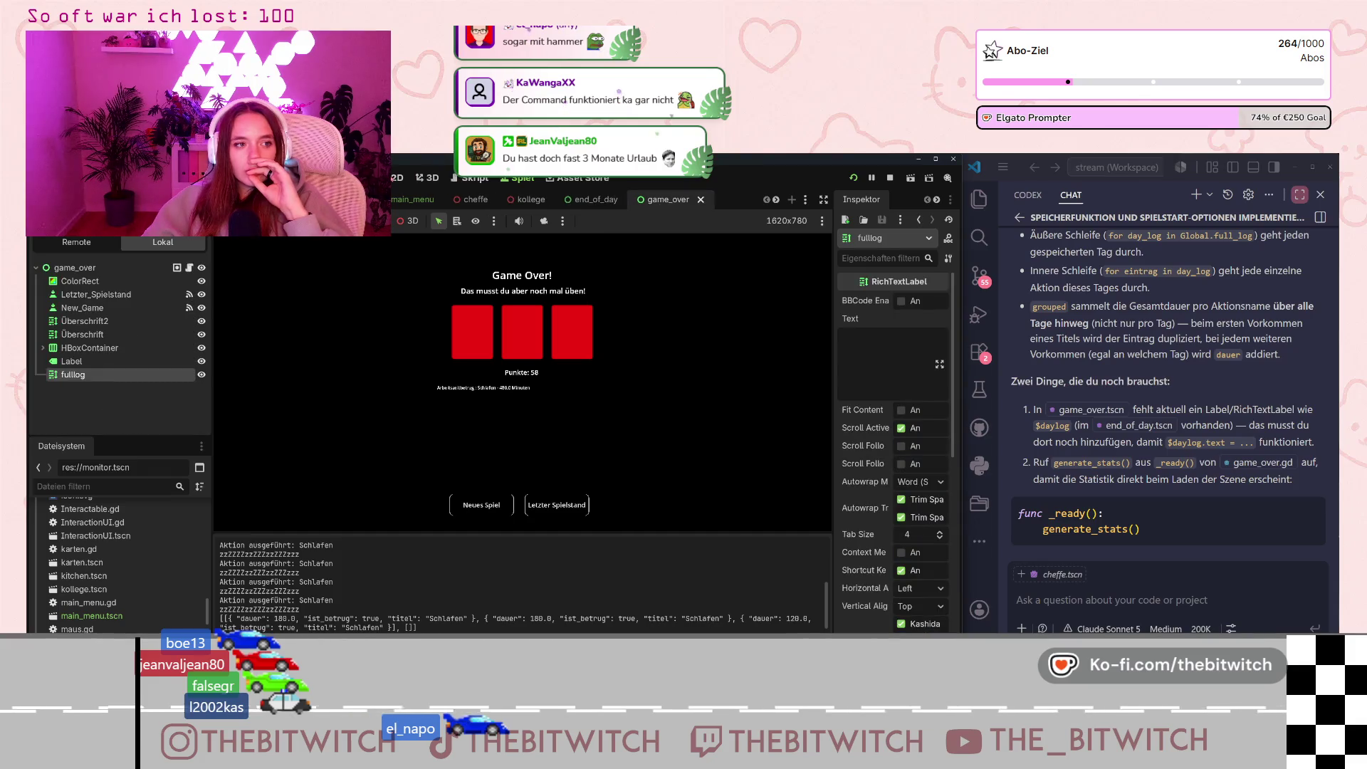
In the 2D view, shorten the red card row by dragging the HBoxContainer's top and bottom edges.
key("ctrl+F1")
left_click(534, 363)
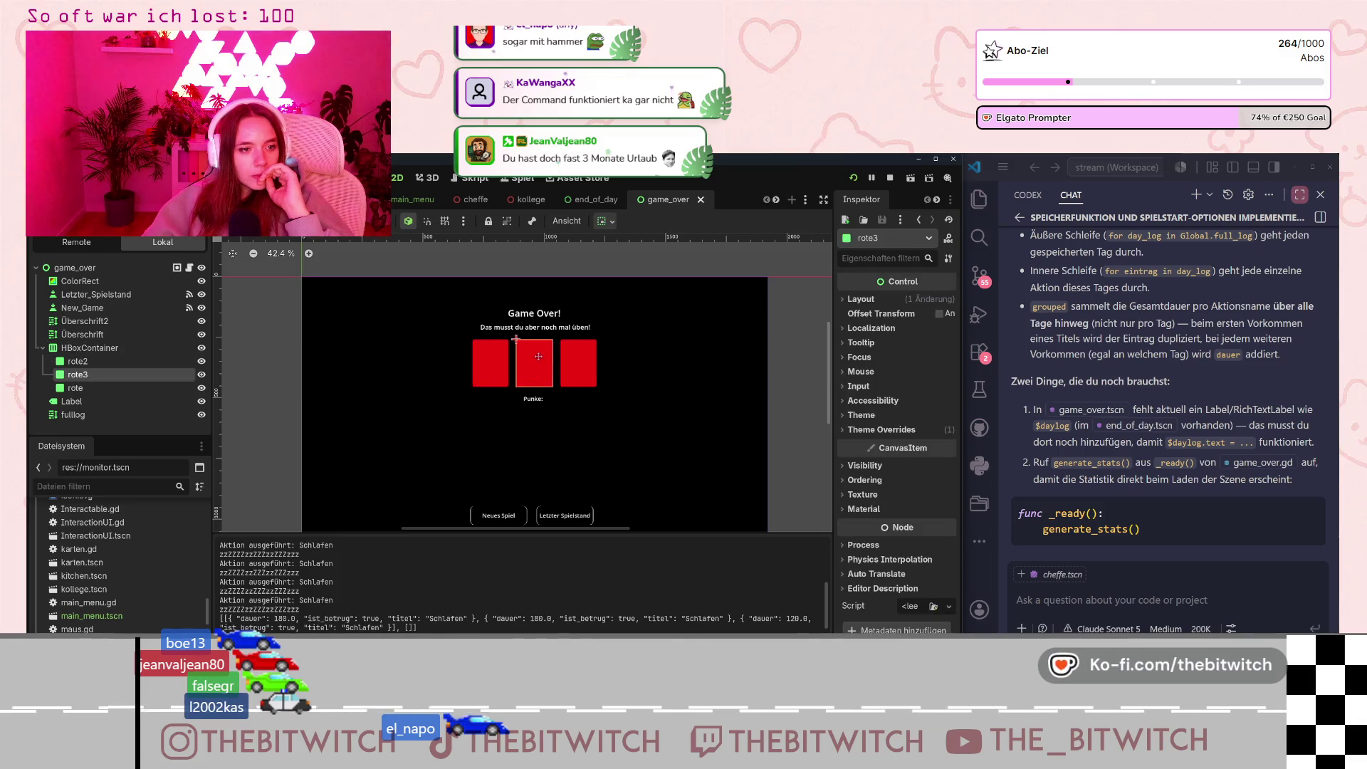
left_click(514, 339)
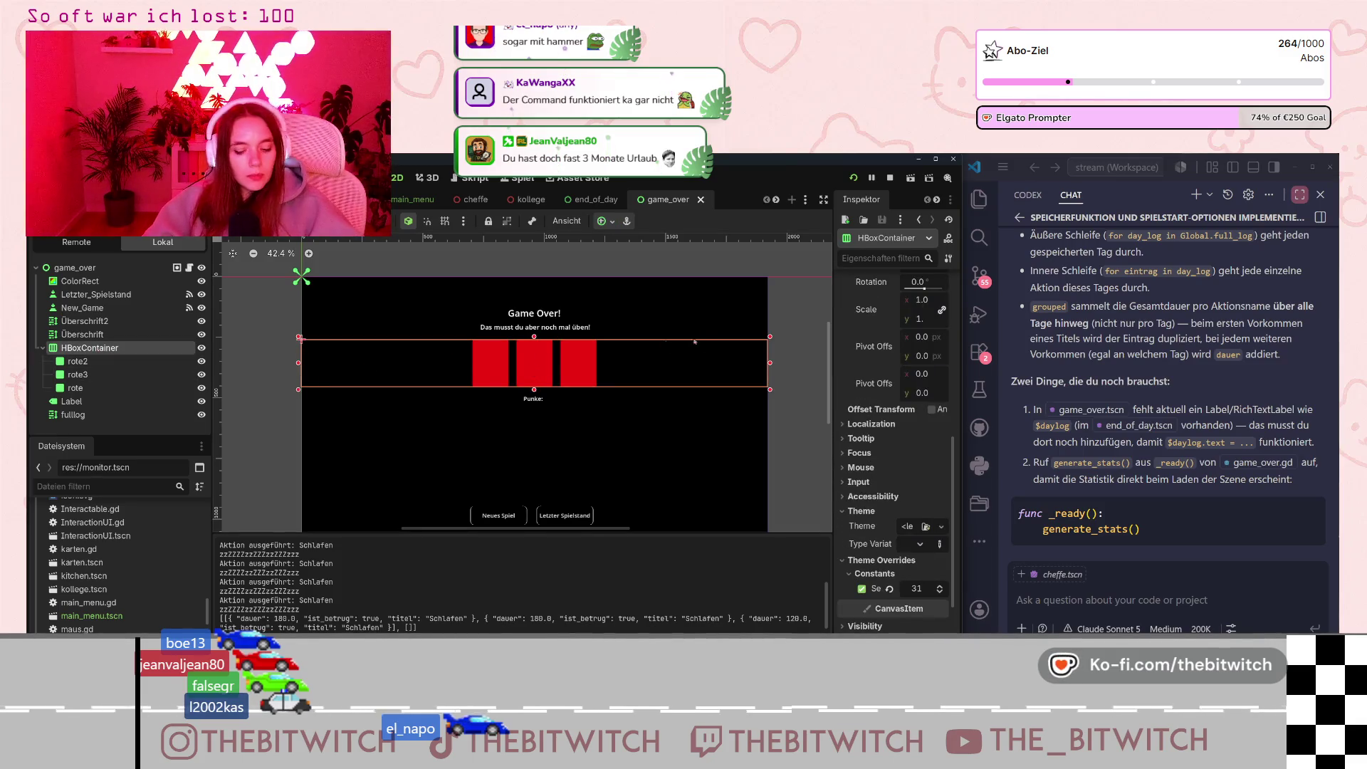
left_click_drag(534, 336, 534, 303)
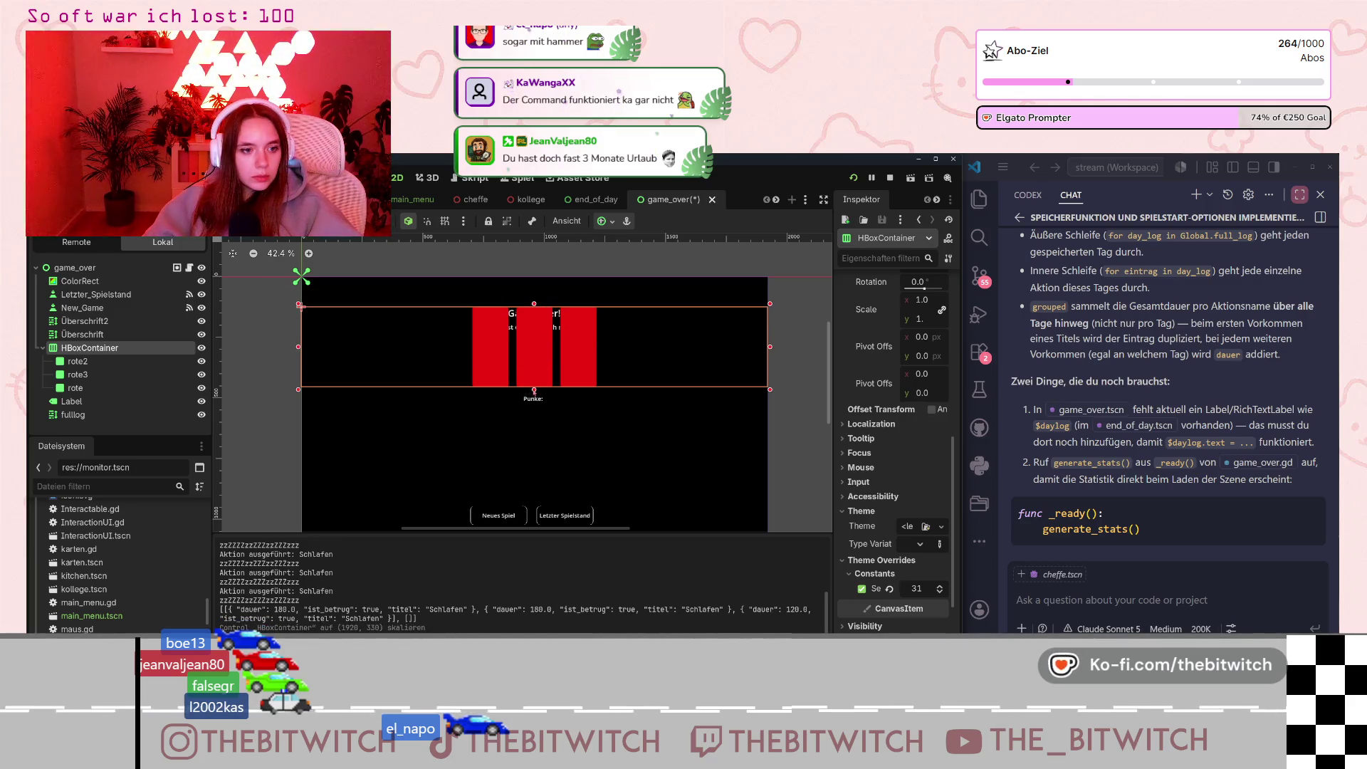
left_click_drag(534, 391, 534, 333)
Select the Überschrift and Überschrift2 labels together, undoing an accidental card-row move.
left_click(84, 322)
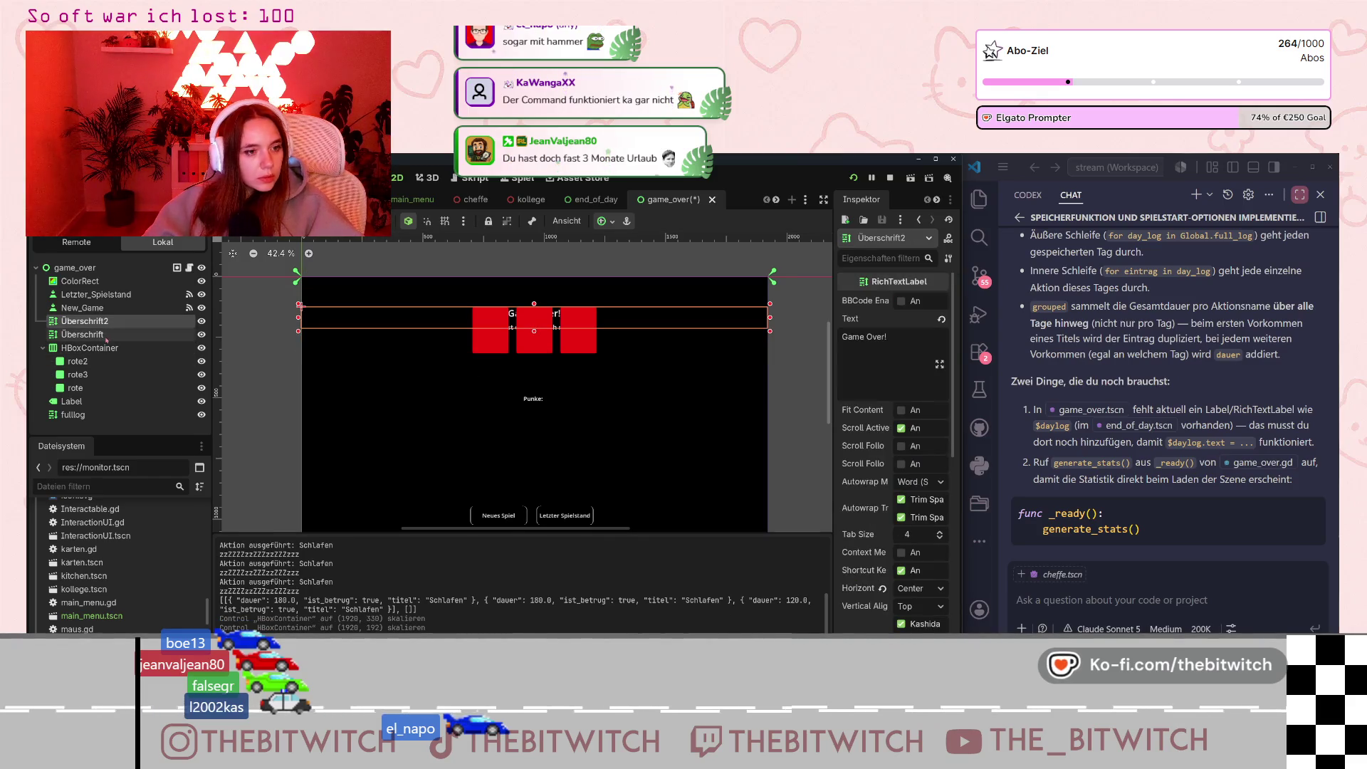
left_click(84, 334, "ctrl")
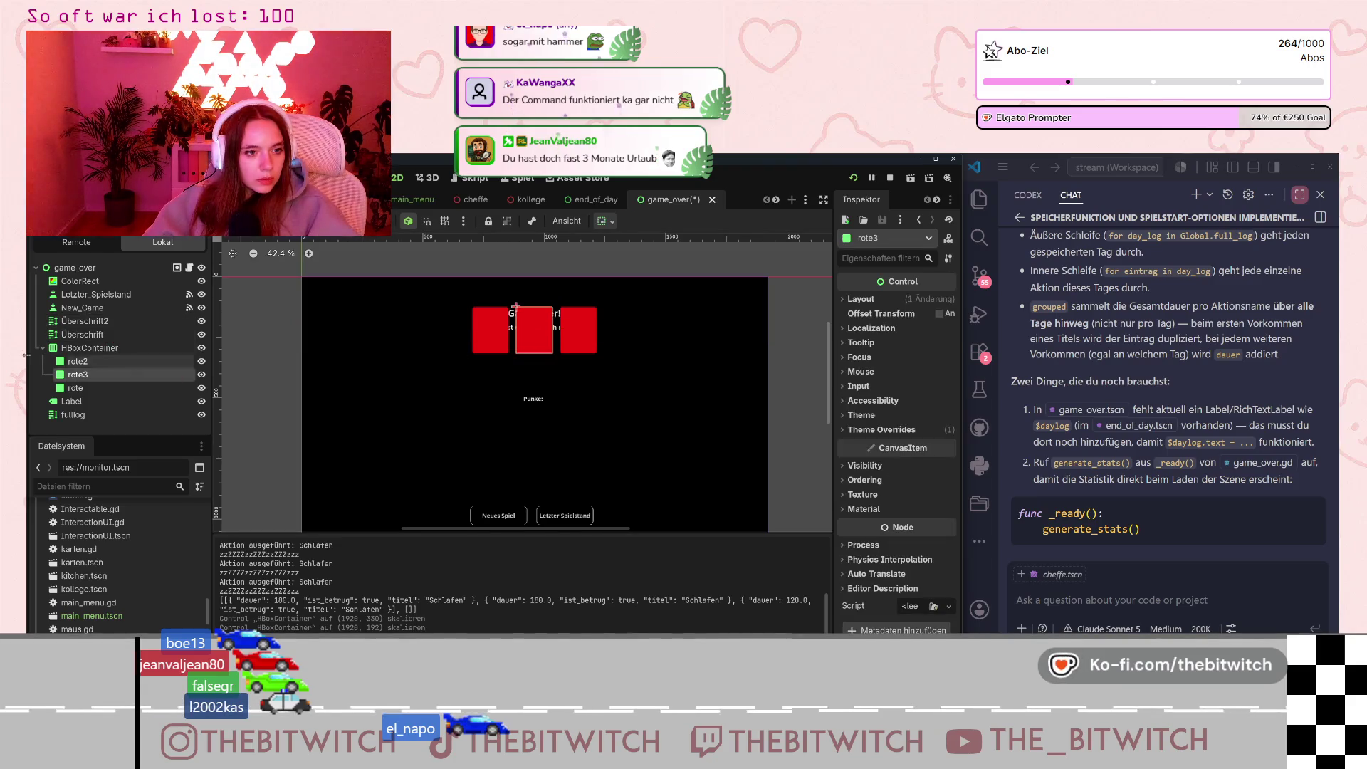
left_click(113, 332)
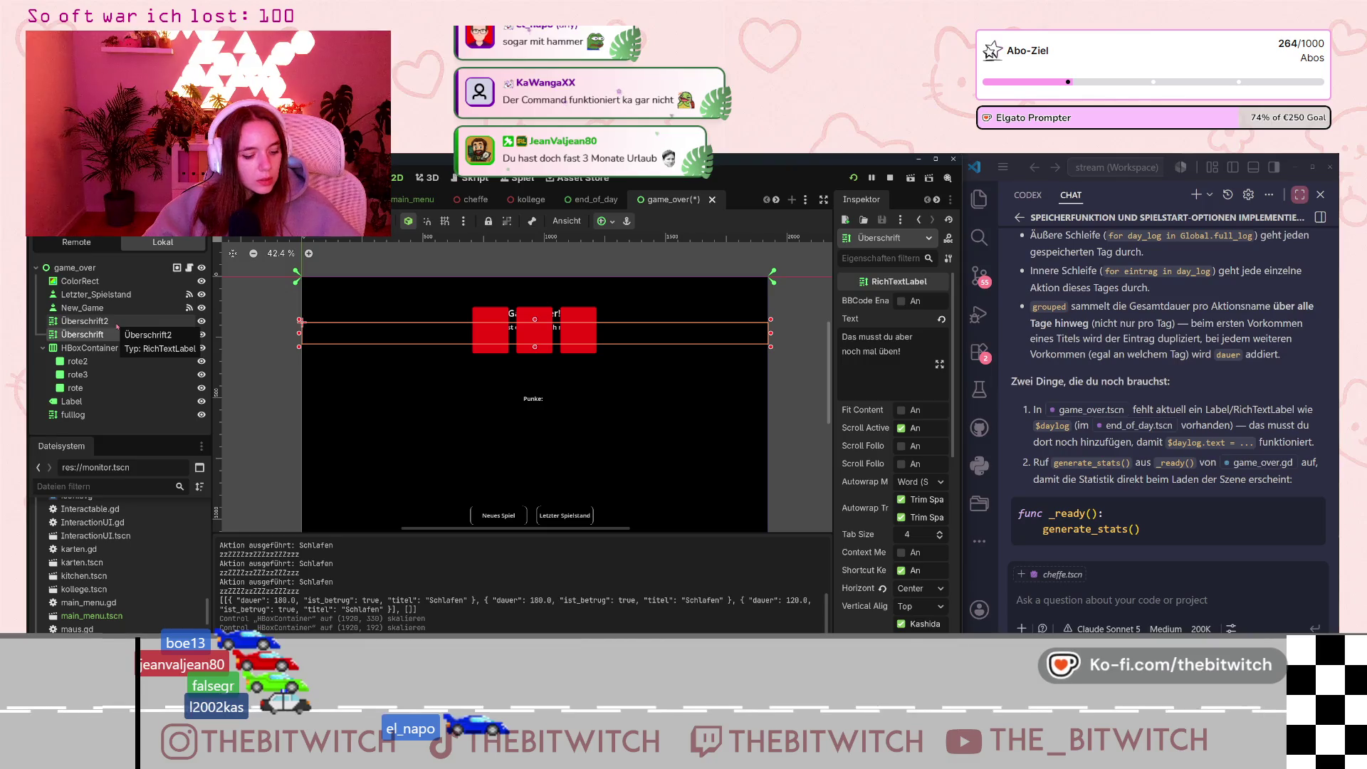
left_click(117, 326, "ctrl")
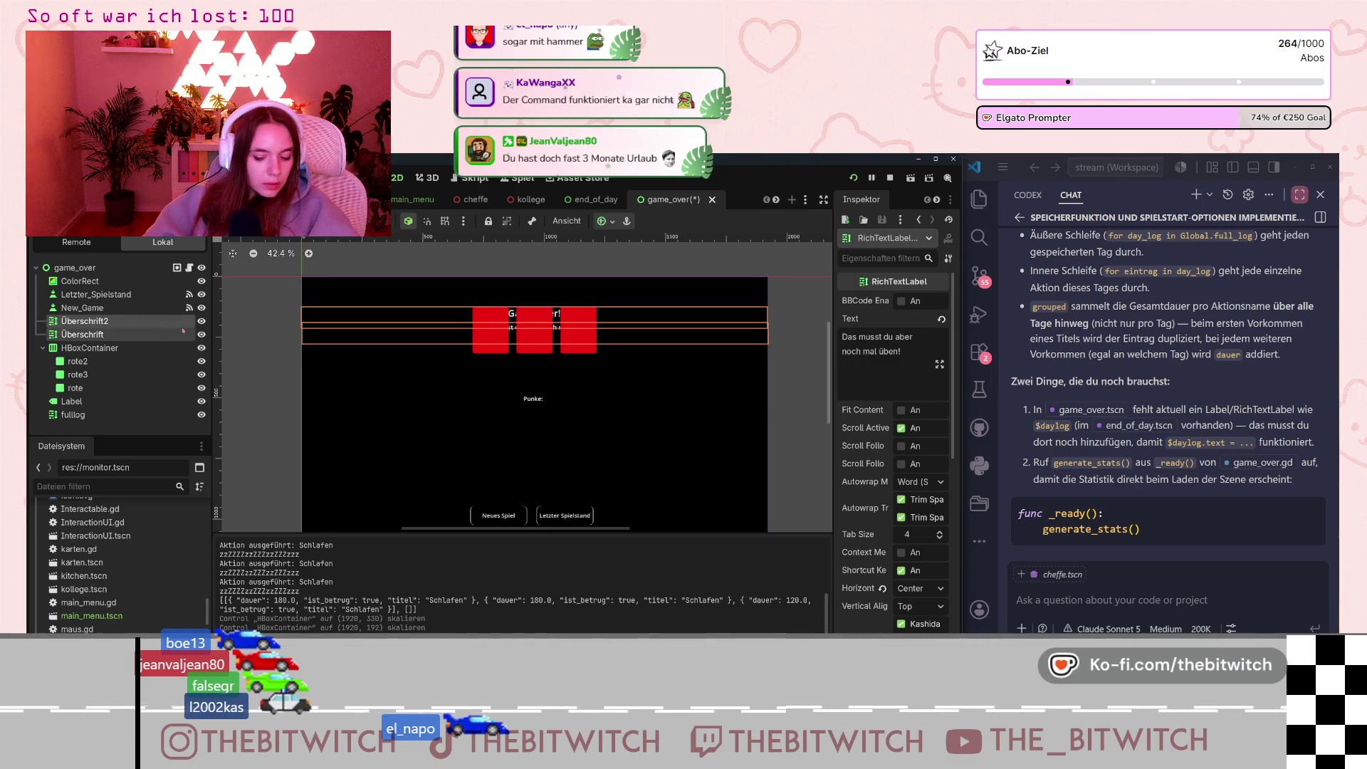
left_click(510, 325)
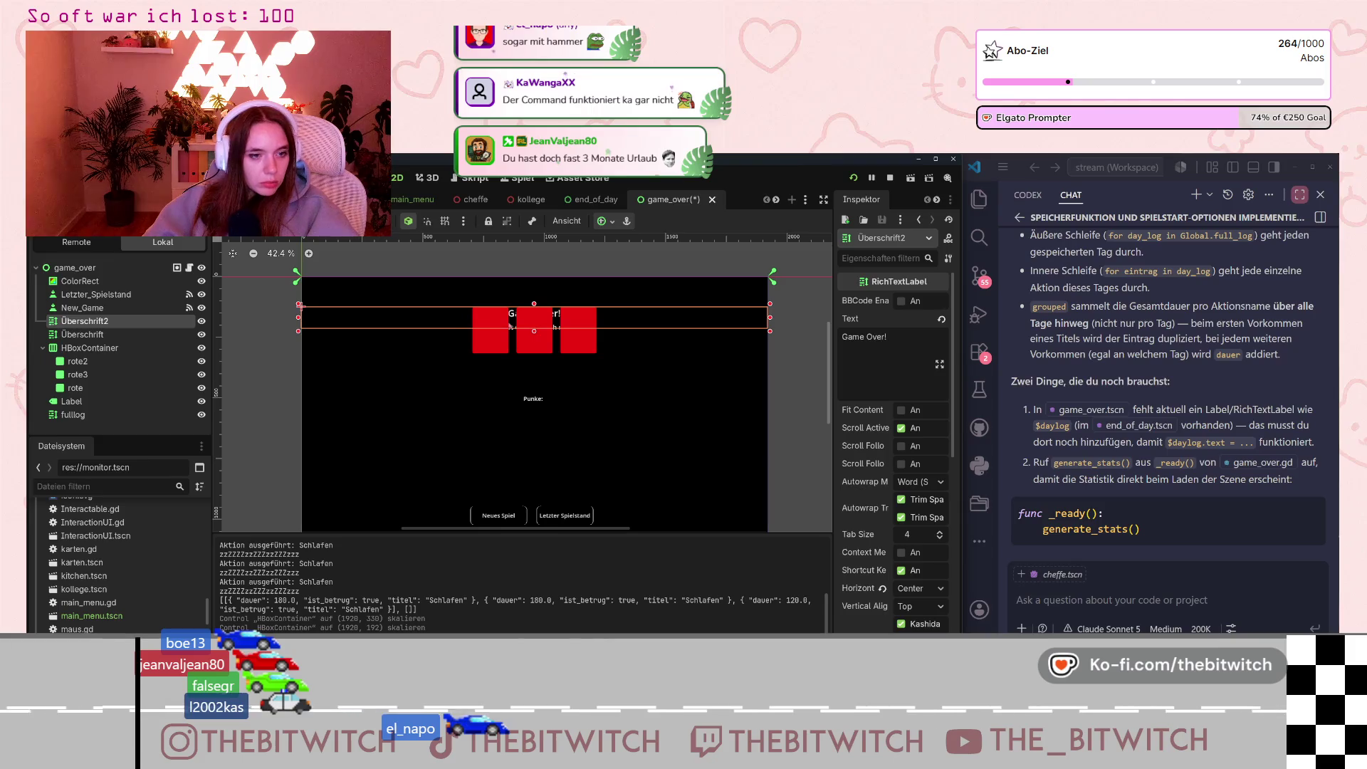
left_click(674, 326)
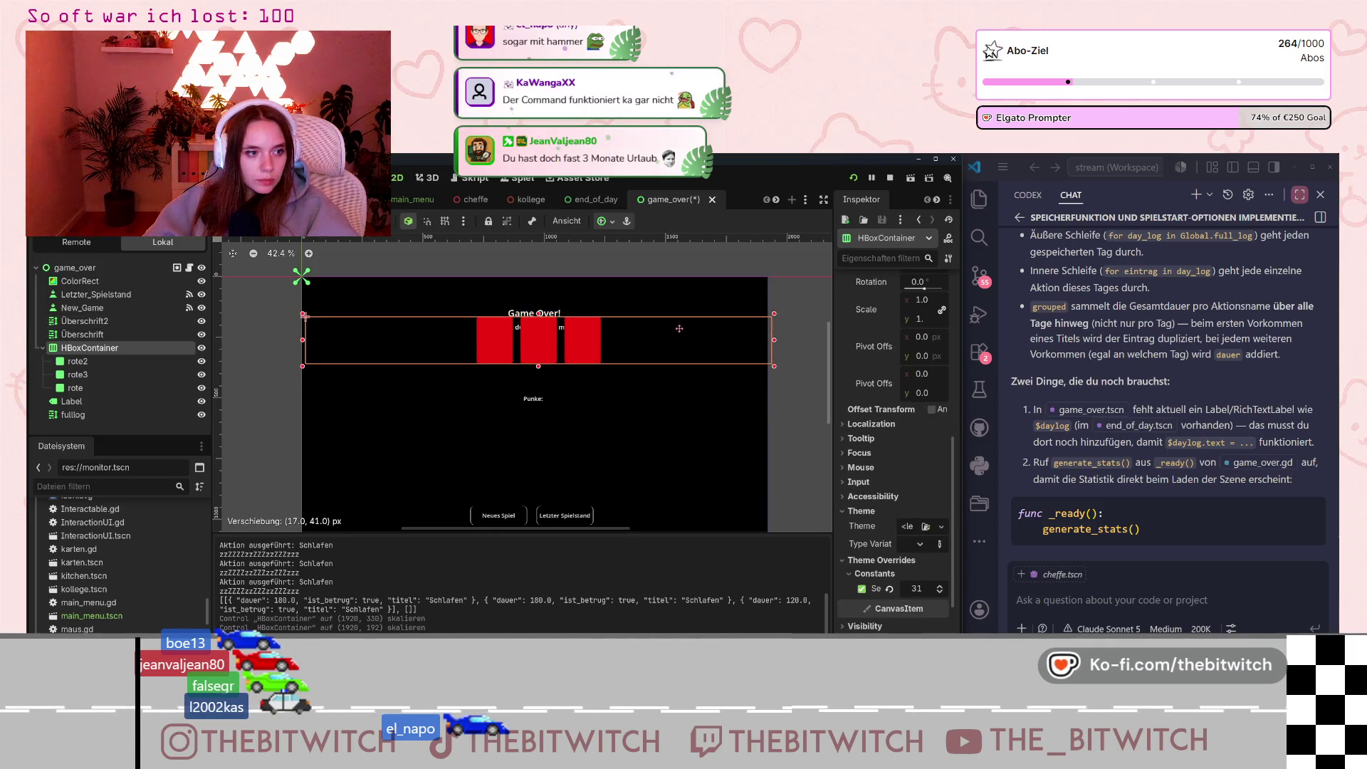
key("ctrl+z")
left_click(120, 331)
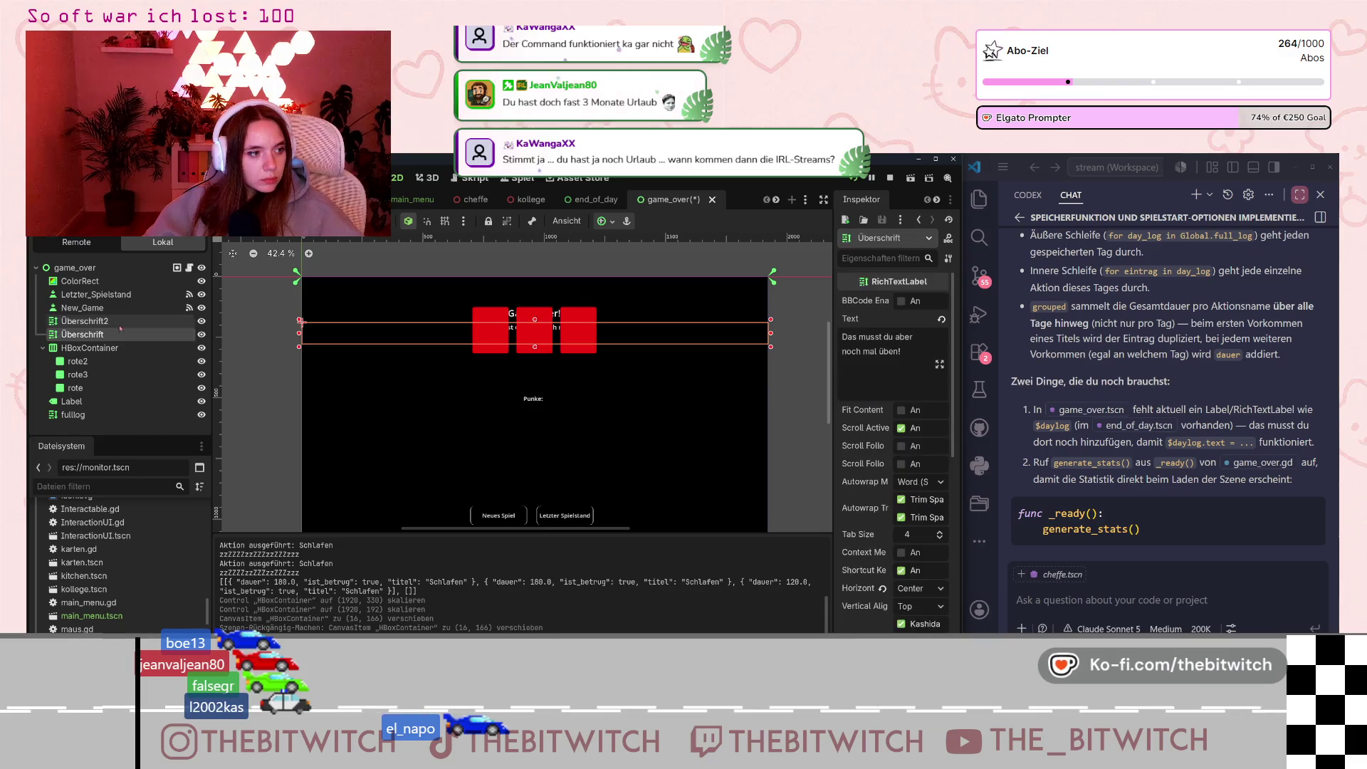
left_click(120, 324, "ctrl")
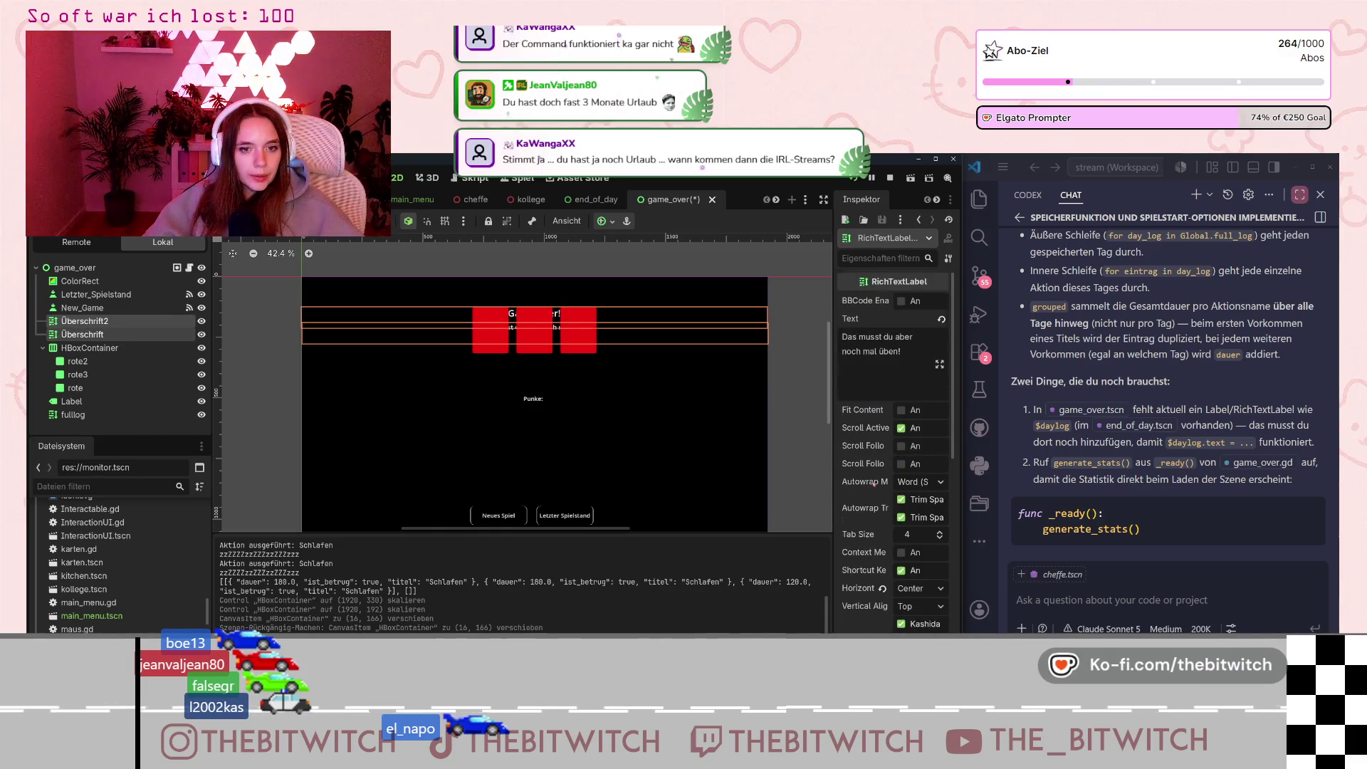
Set both heading labels' Transform position y to 214, then slide them slightly lower.
scroll(874, 485, "down", 5)
left_click(848, 486)
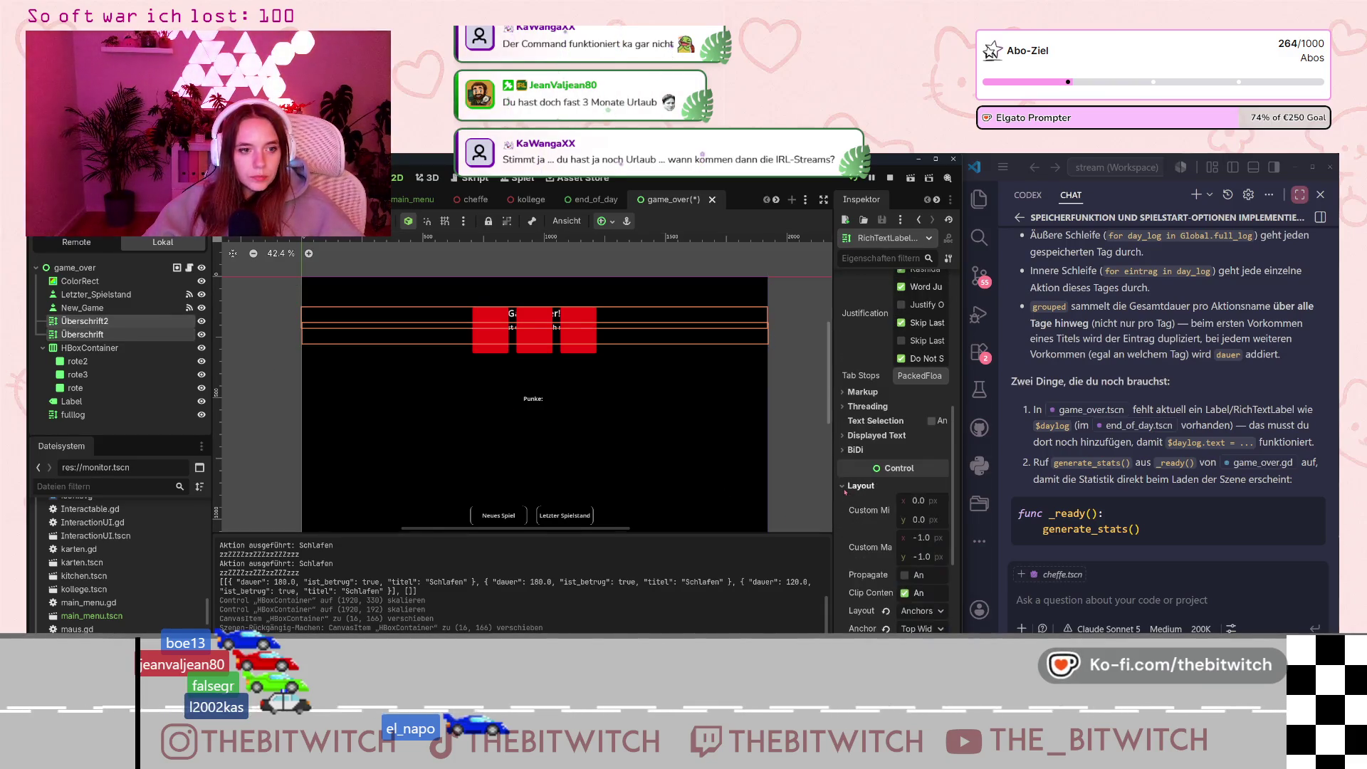
scroll(877, 514, "down", 3)
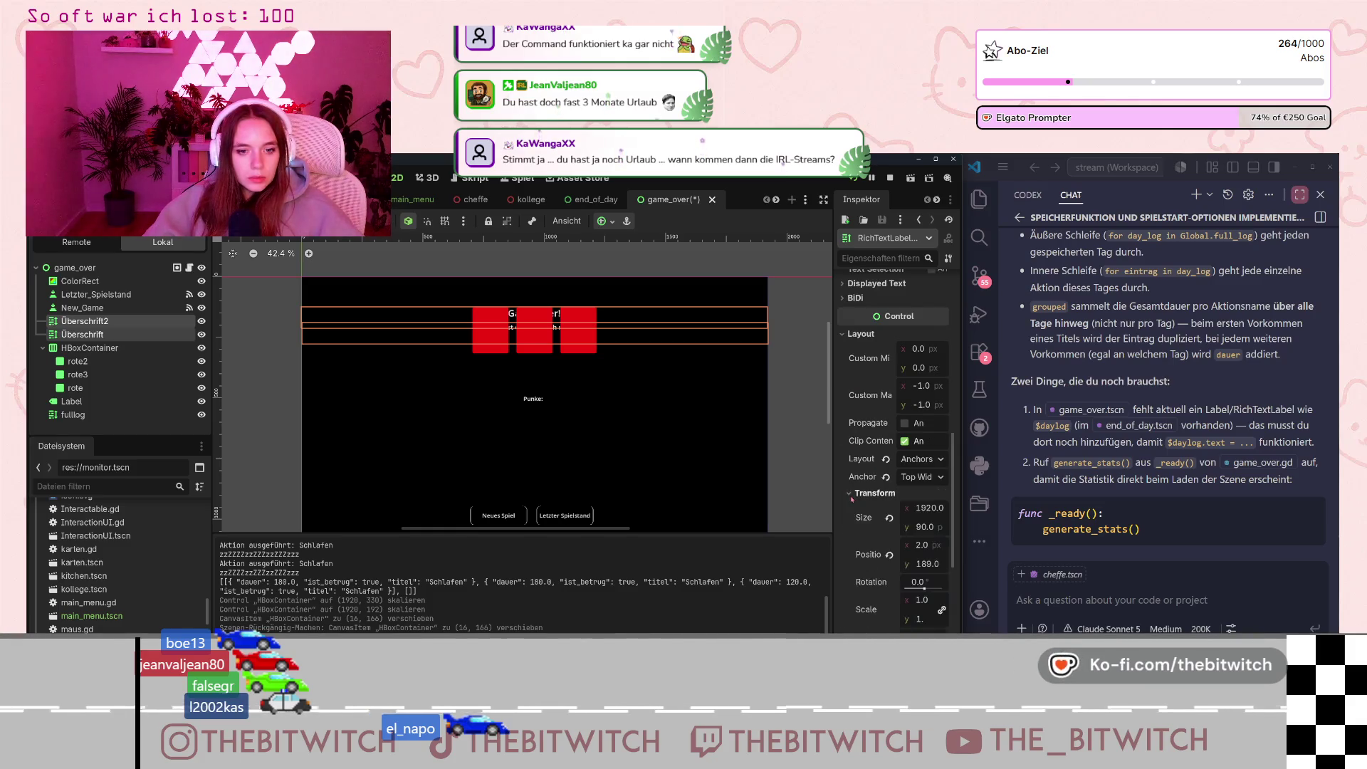
scroll(868, 513, "down", 1)
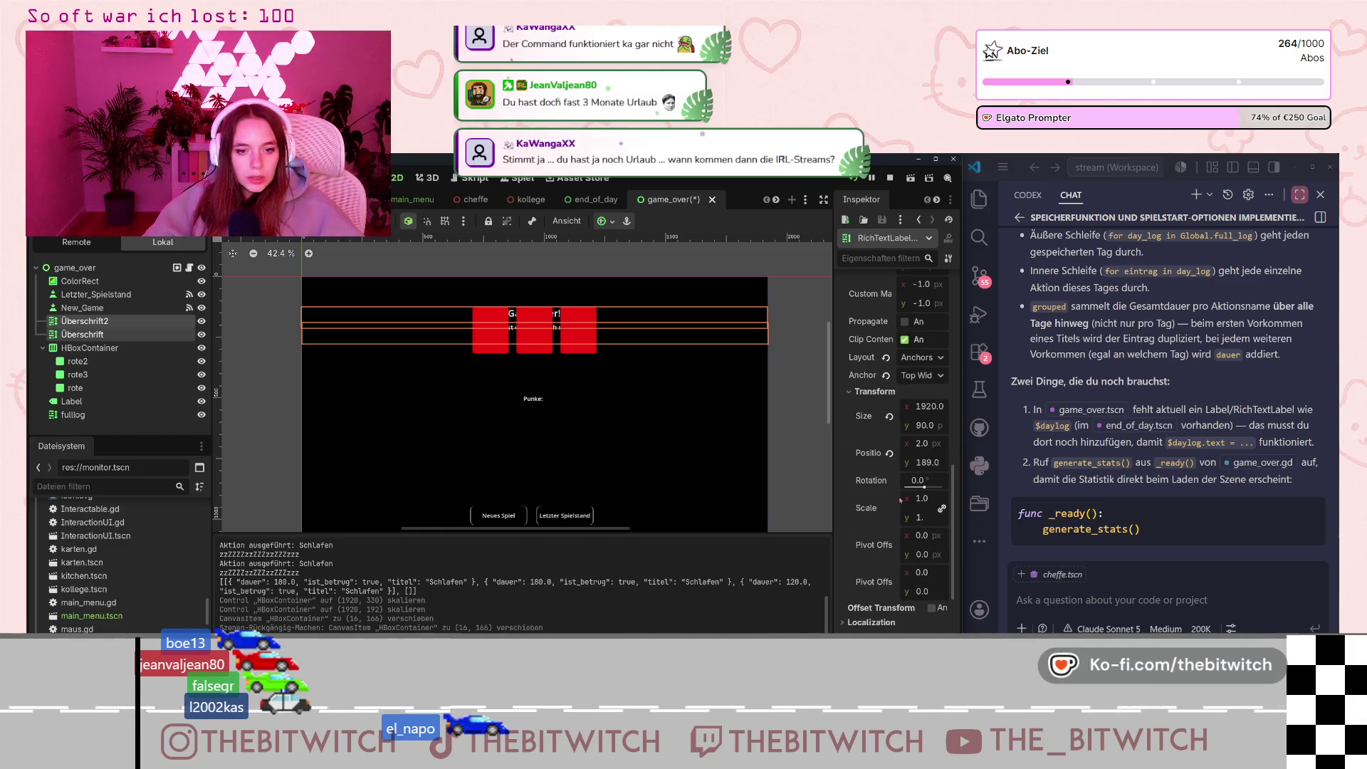
left_click(924, 445)
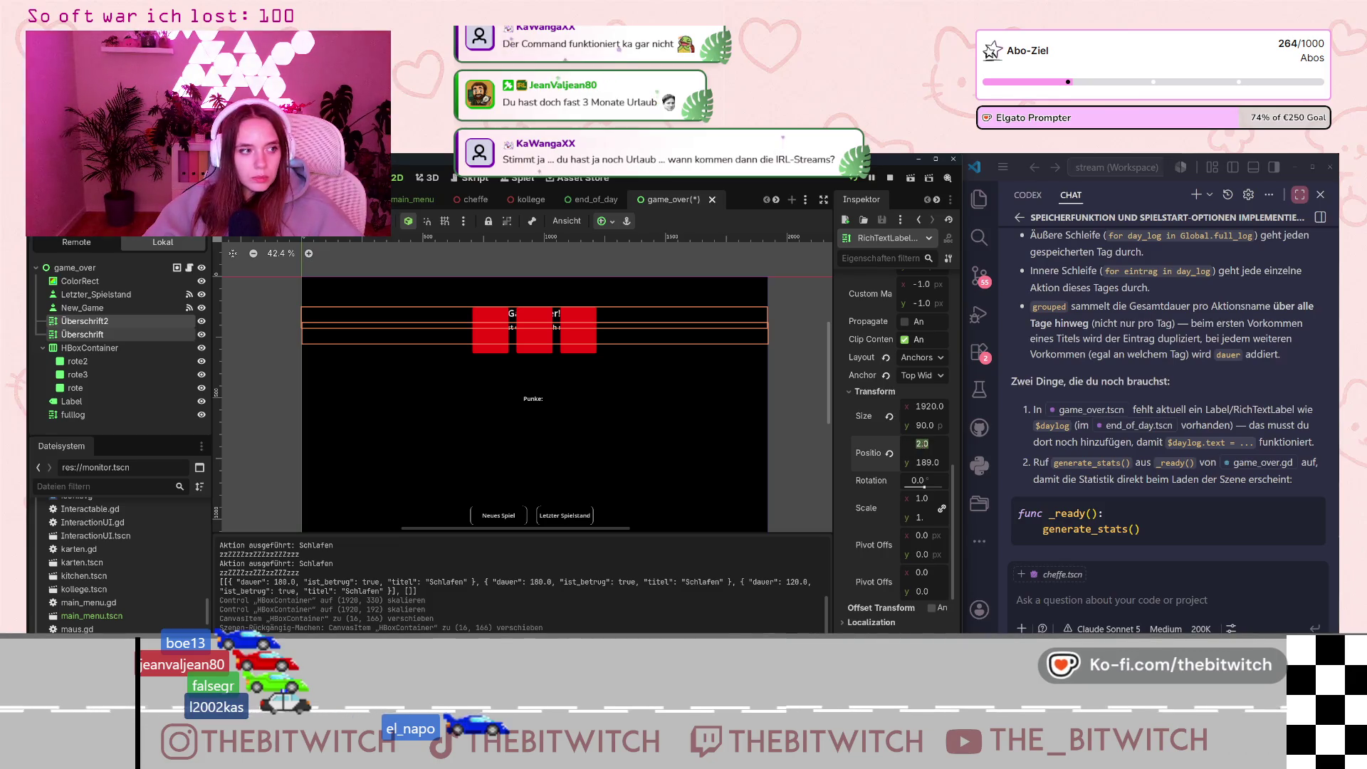
left_click(918, 460)
type("214")
key("Return")
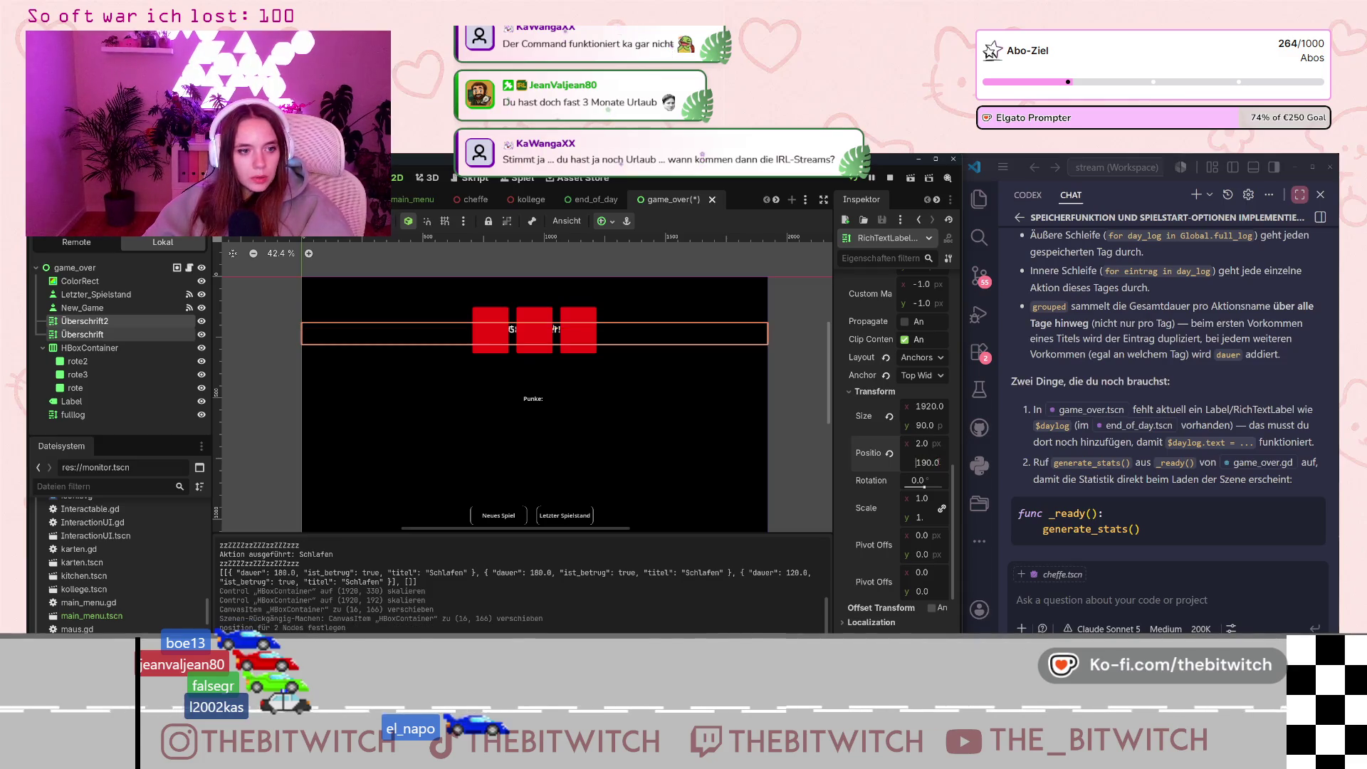
left_click_drag(937, 462, 939, 460)
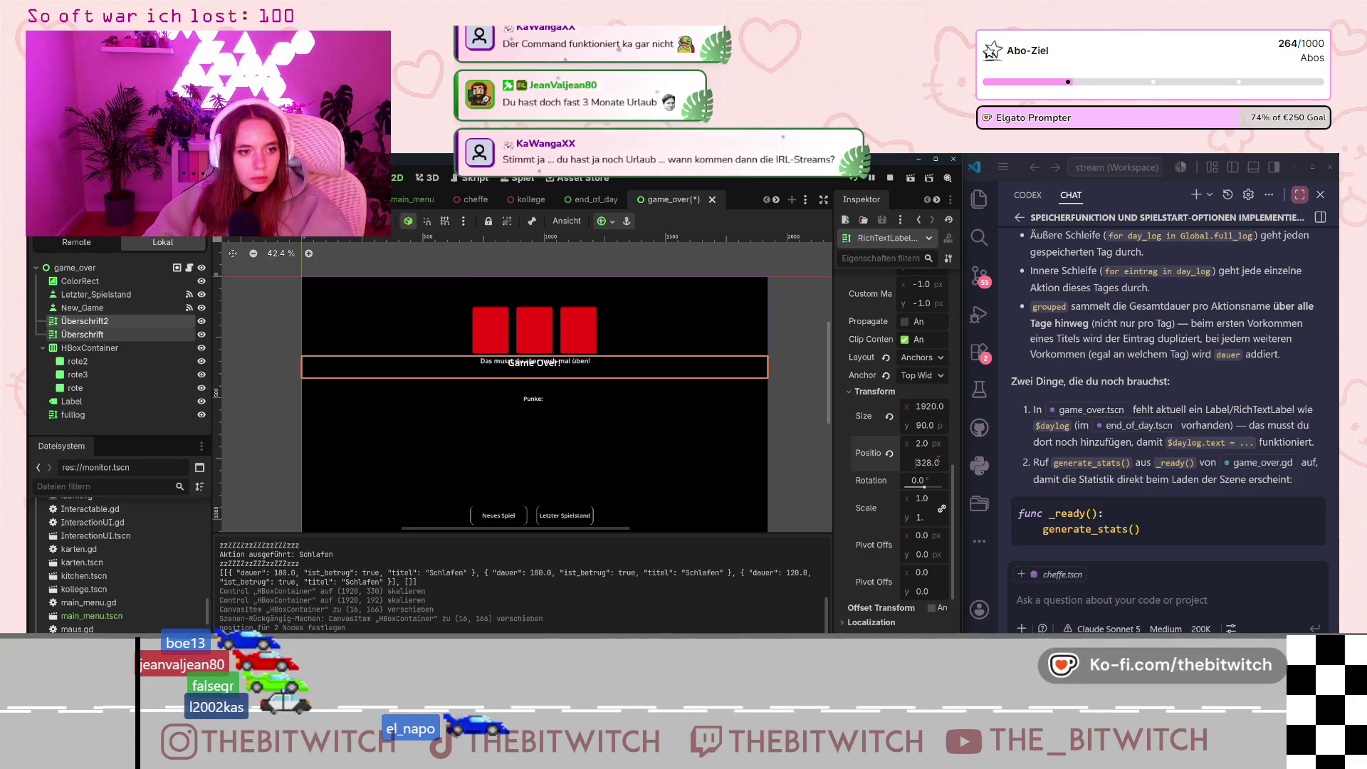
Move the Überschrift subtitle label lower so it sits below the heading.
left_click(121, 335)
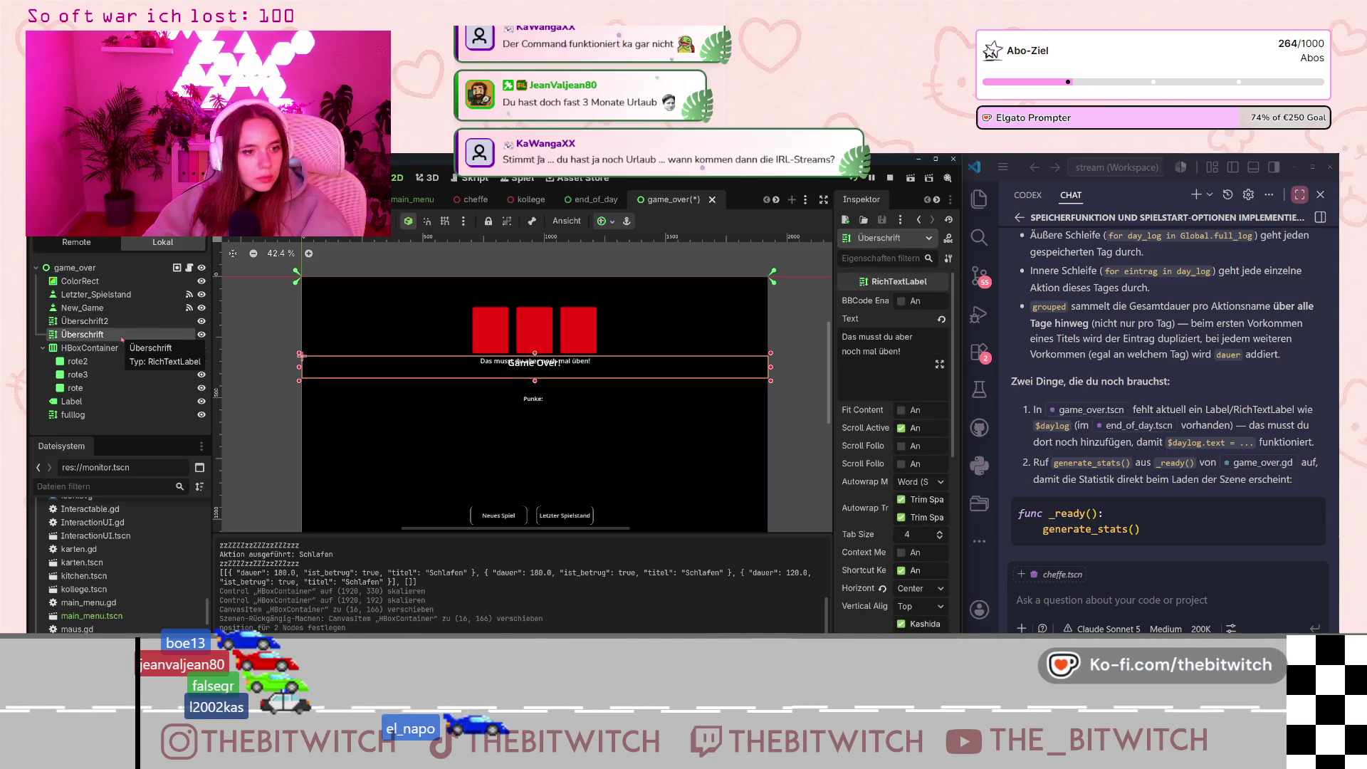
scroll(858, 518, "down", 6)
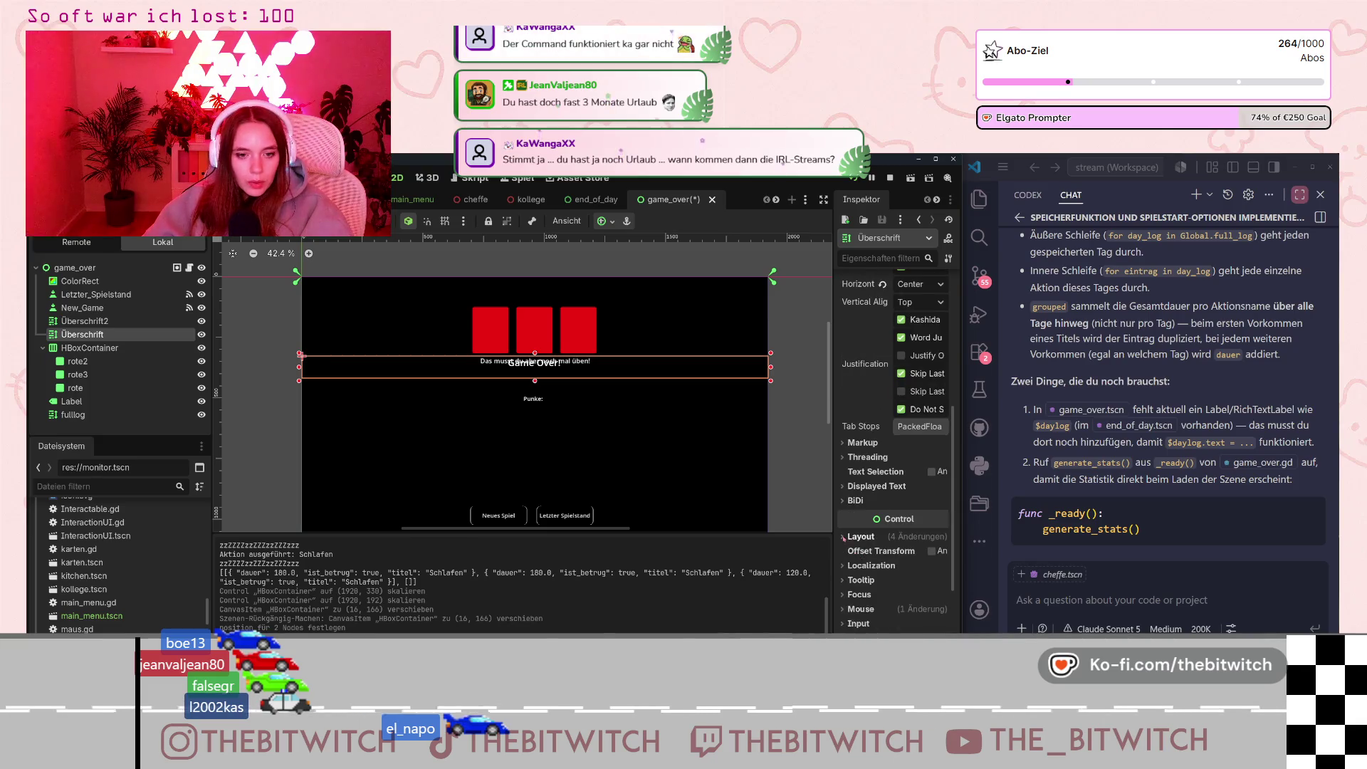
left_click(860, 536)
scroll(859, 557, "down", 5)
left_click(870, 522)
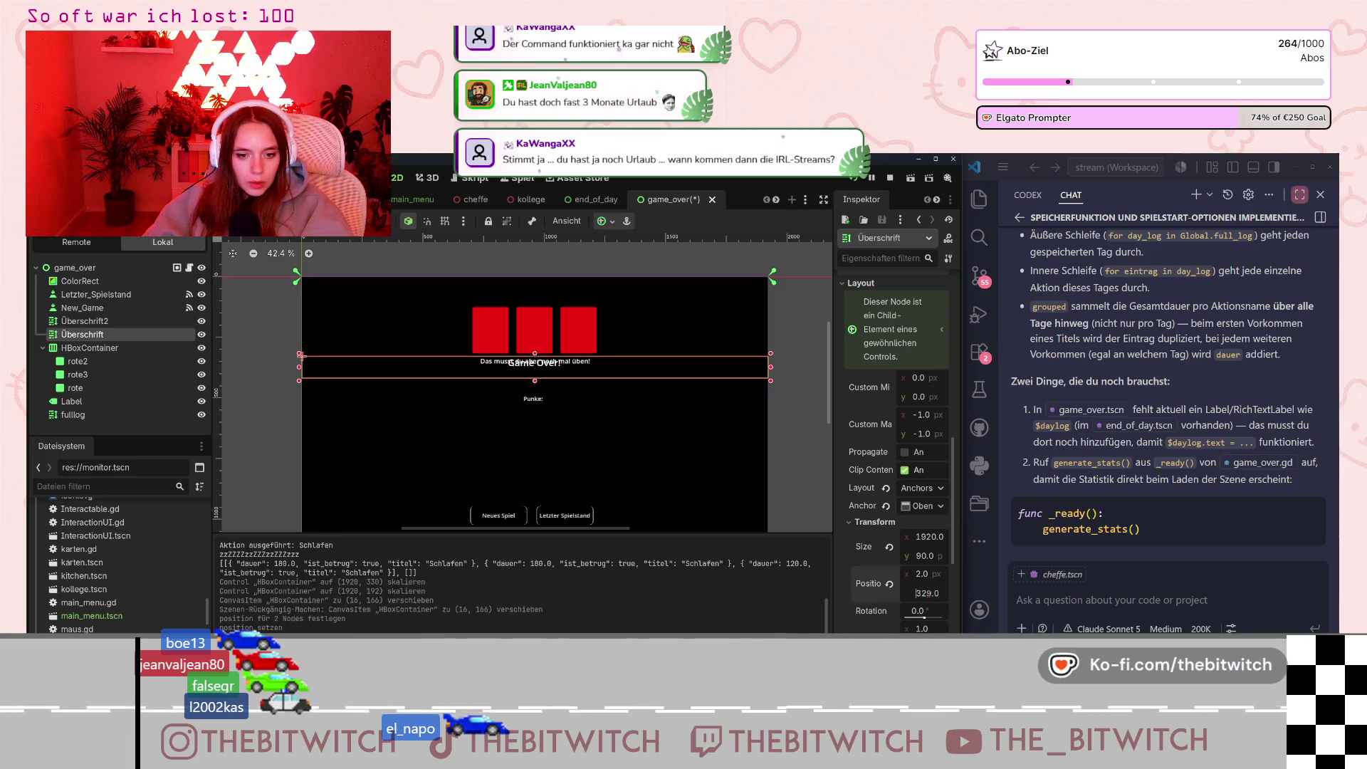
left_click_drag(929, 595, 928, 587)
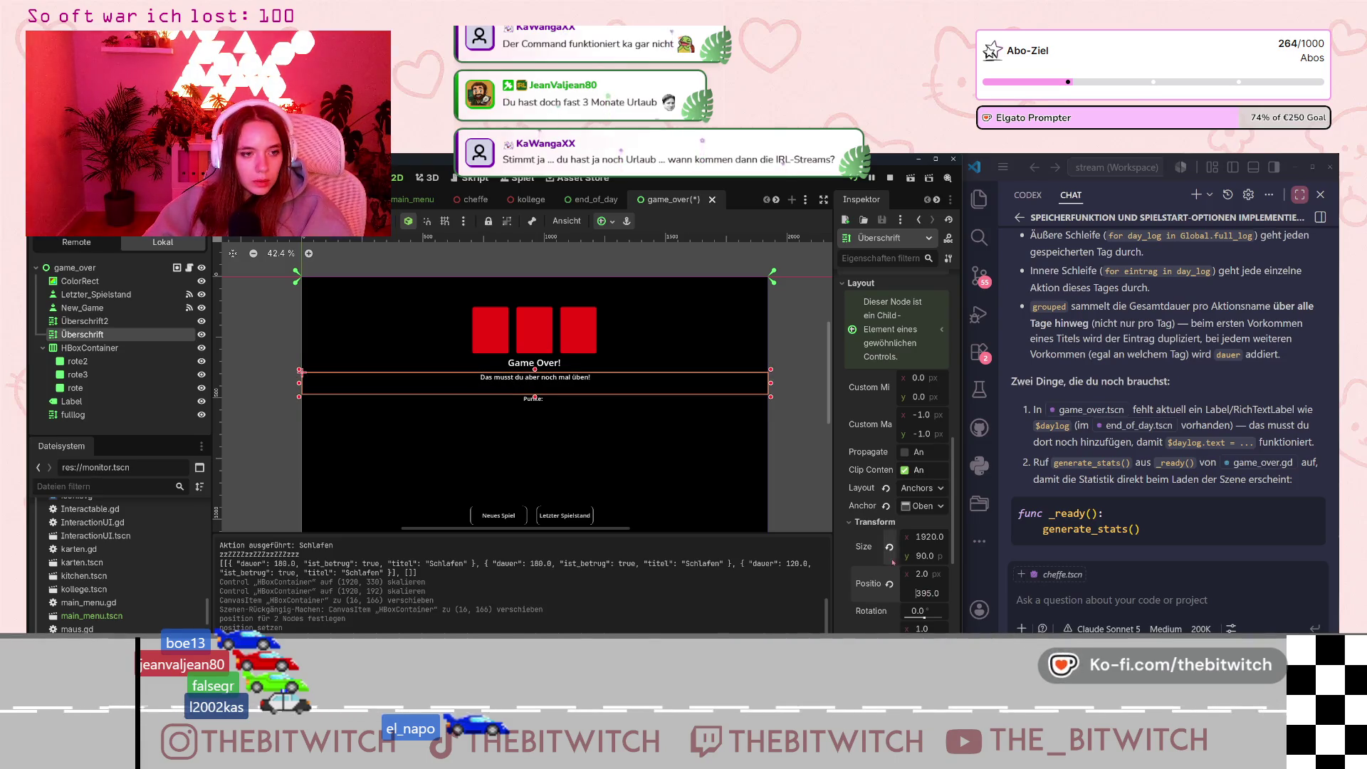
Nudge the Game Over heading Überschrift2 slightly lower, undoing an accidental height change.
left_click(121, 321)
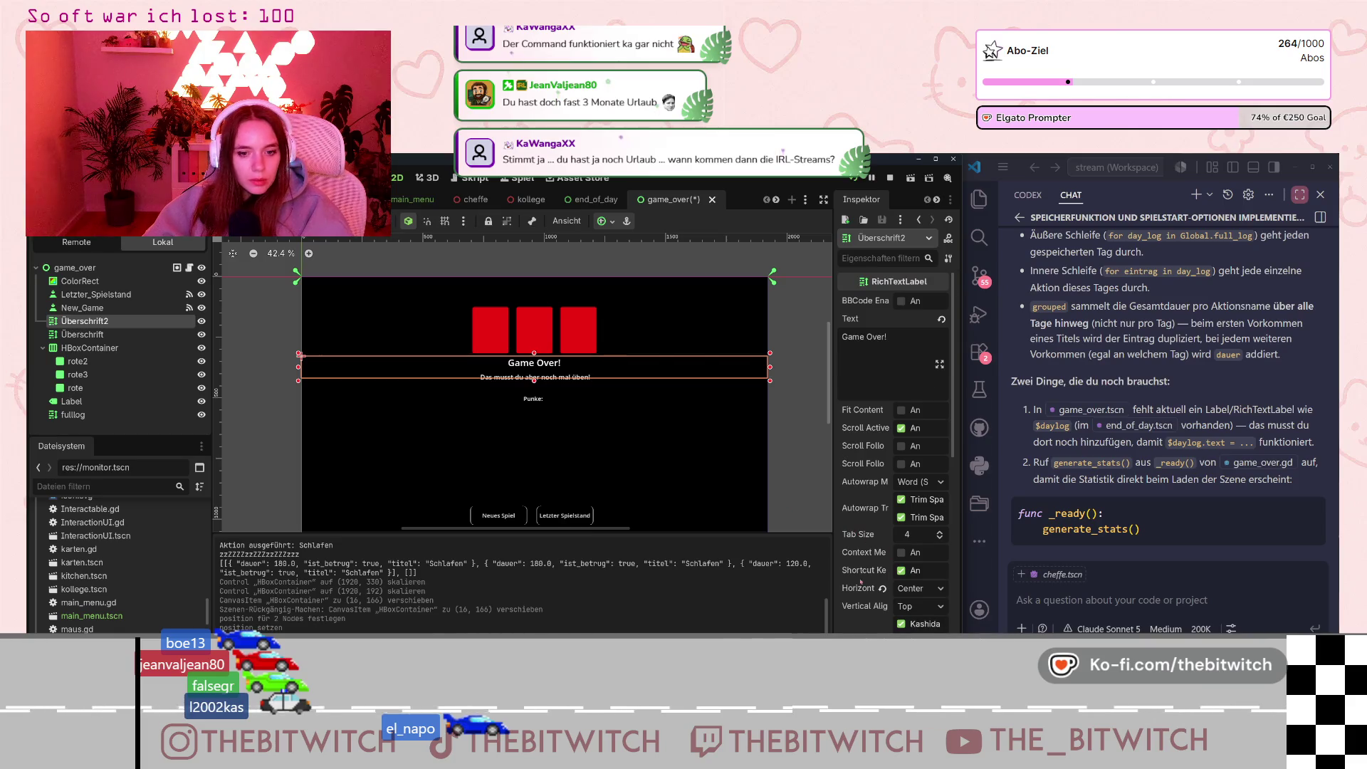
scroll(860, 582, "down", 5)
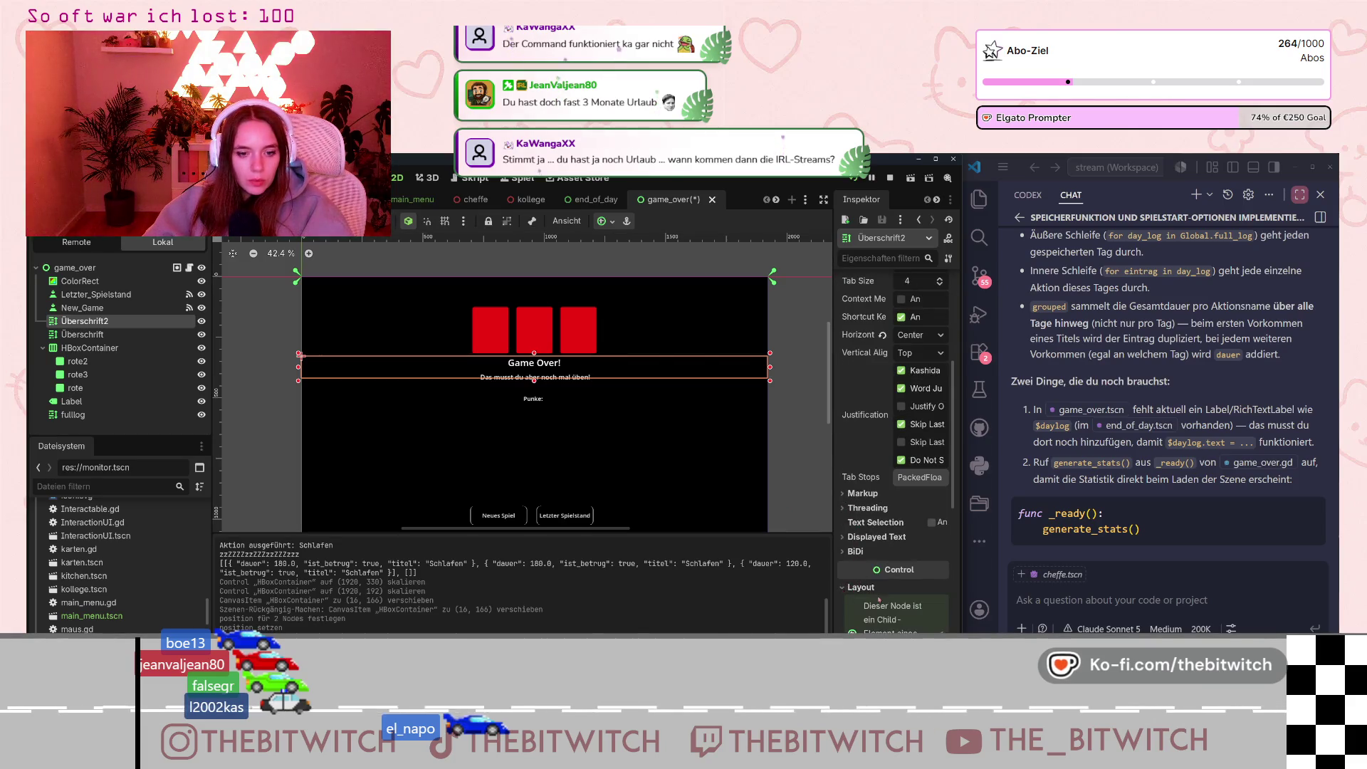
left_click(855, 587)
scroll(898, 615, "down", 3)
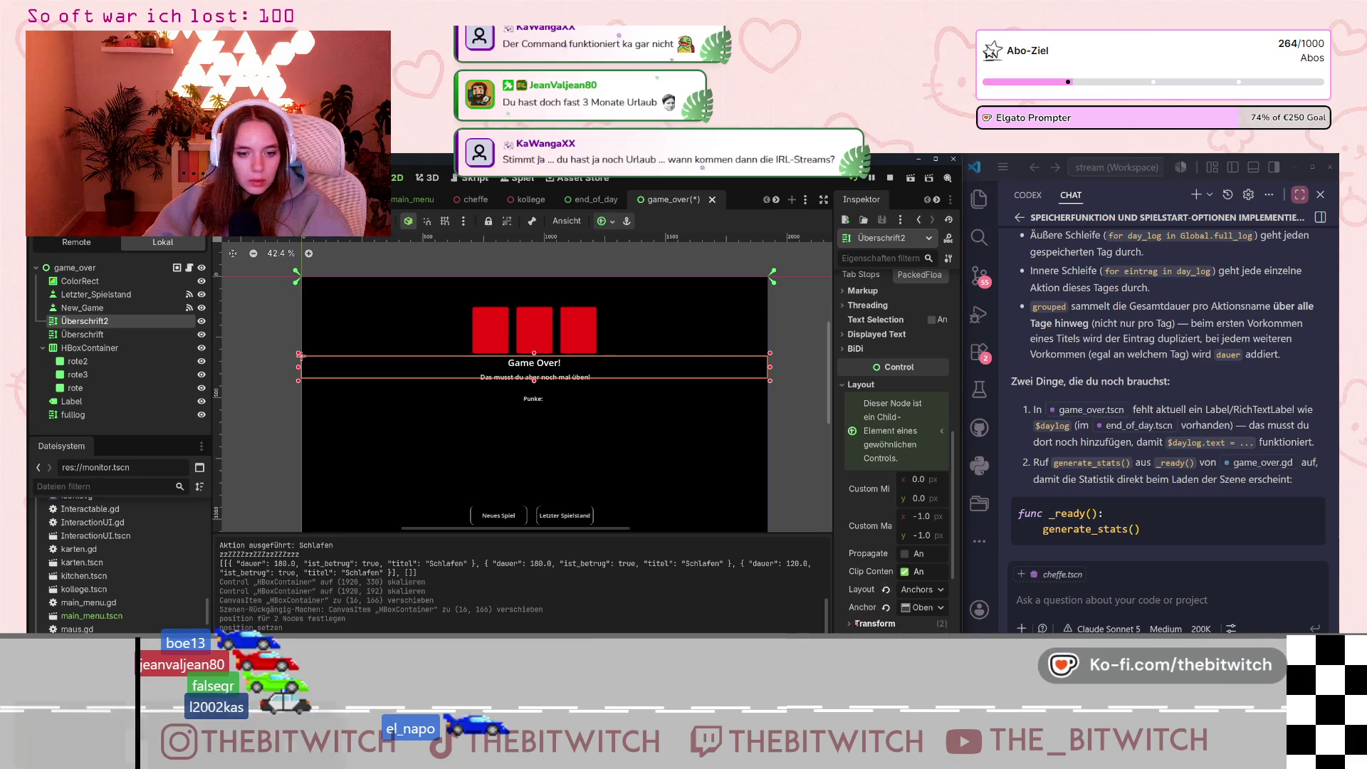
scroll(924, 554, "down", 3)
scroll(925, 557, "up", 1)
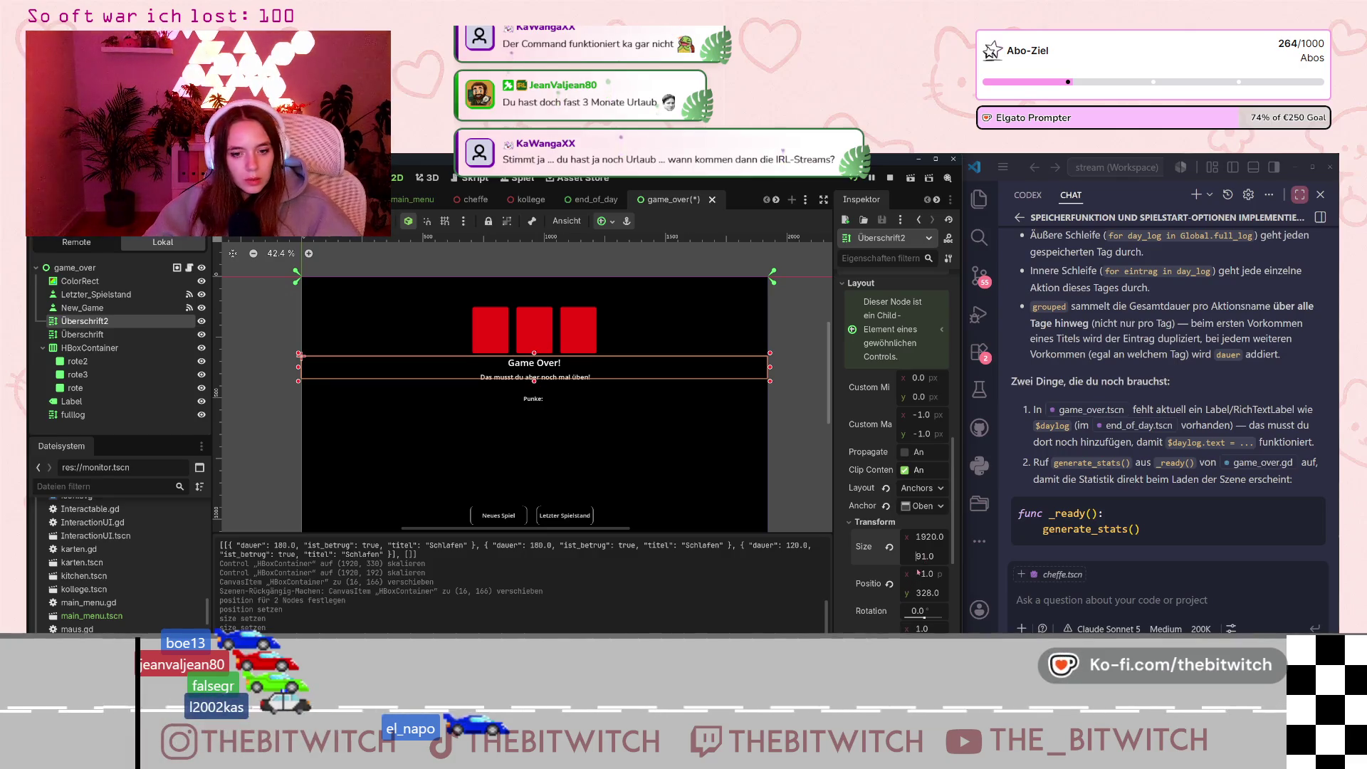
left_click(856, 575)
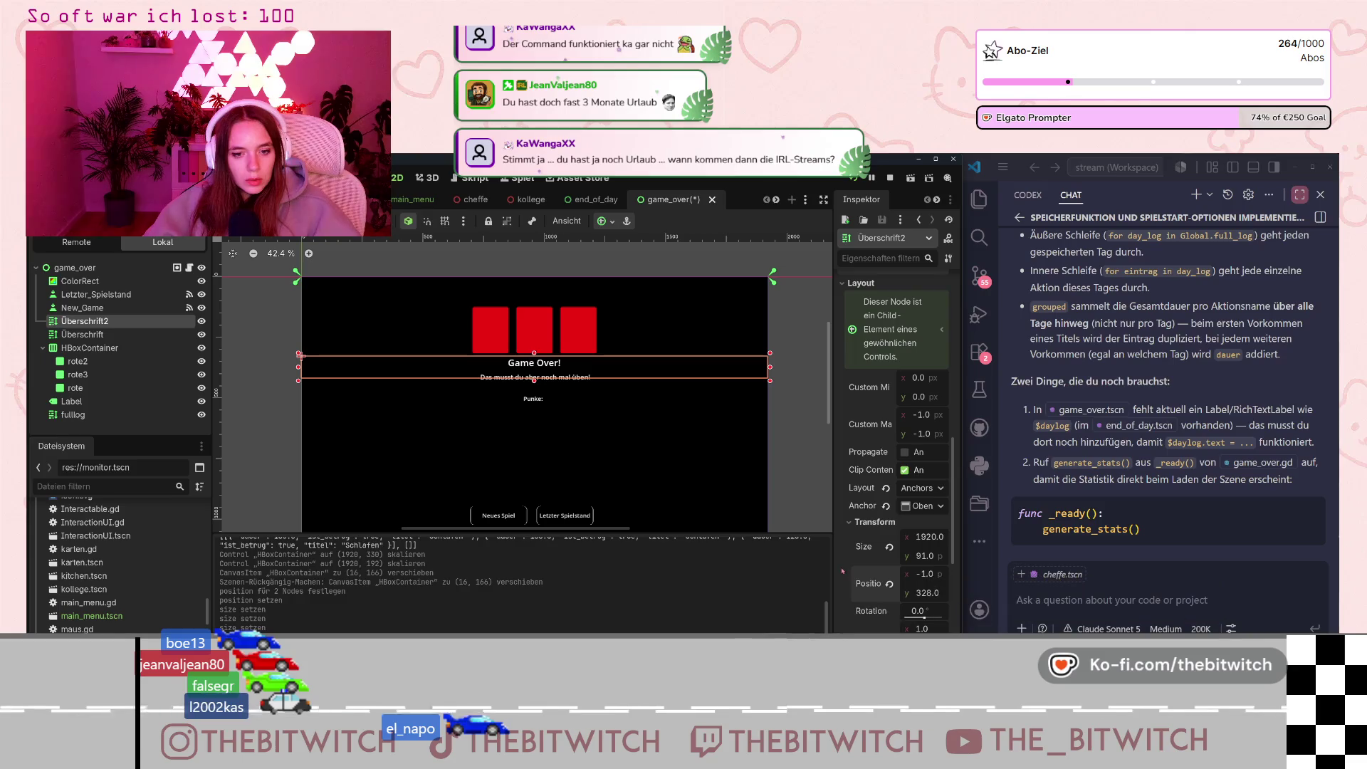
key("ctrl+z")
key("ctrl+z")
key("ctrl+z")
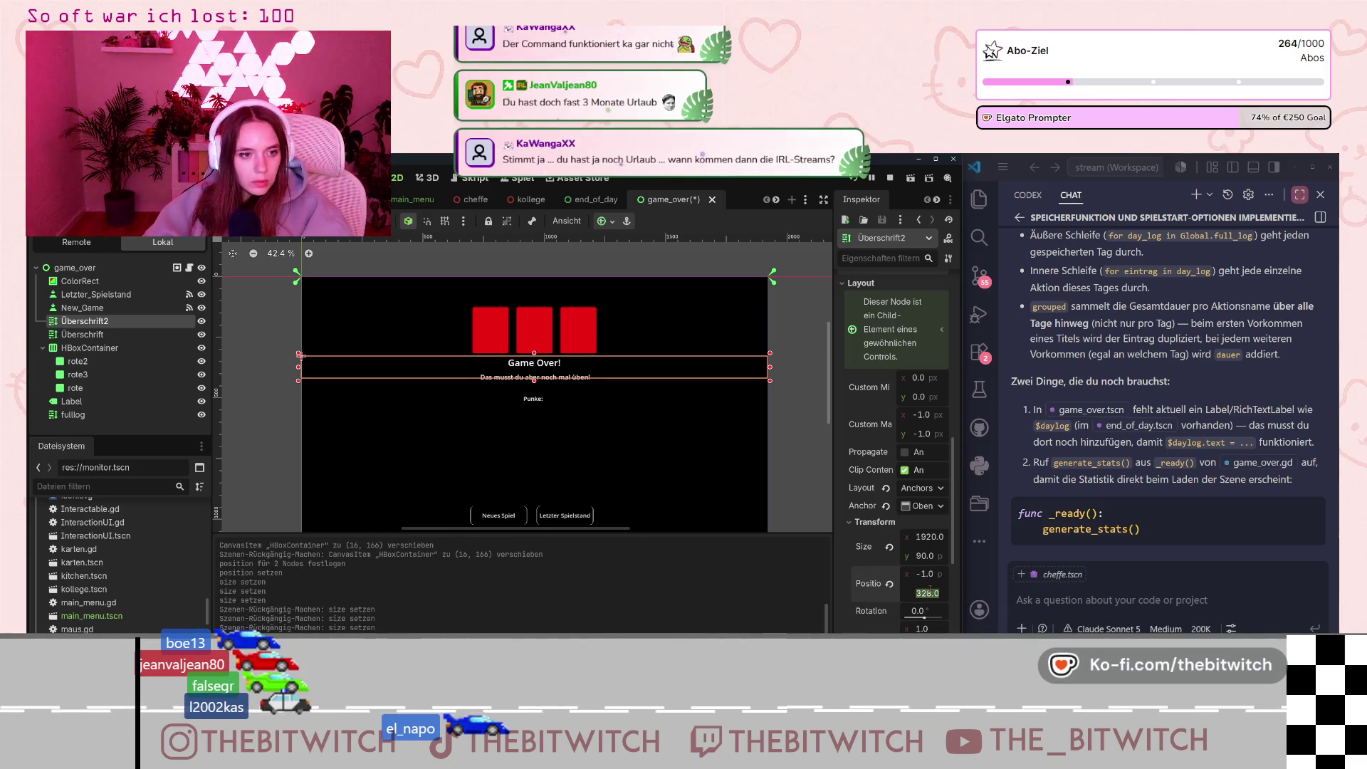
left_click_drag(933, 593, 929, 589)
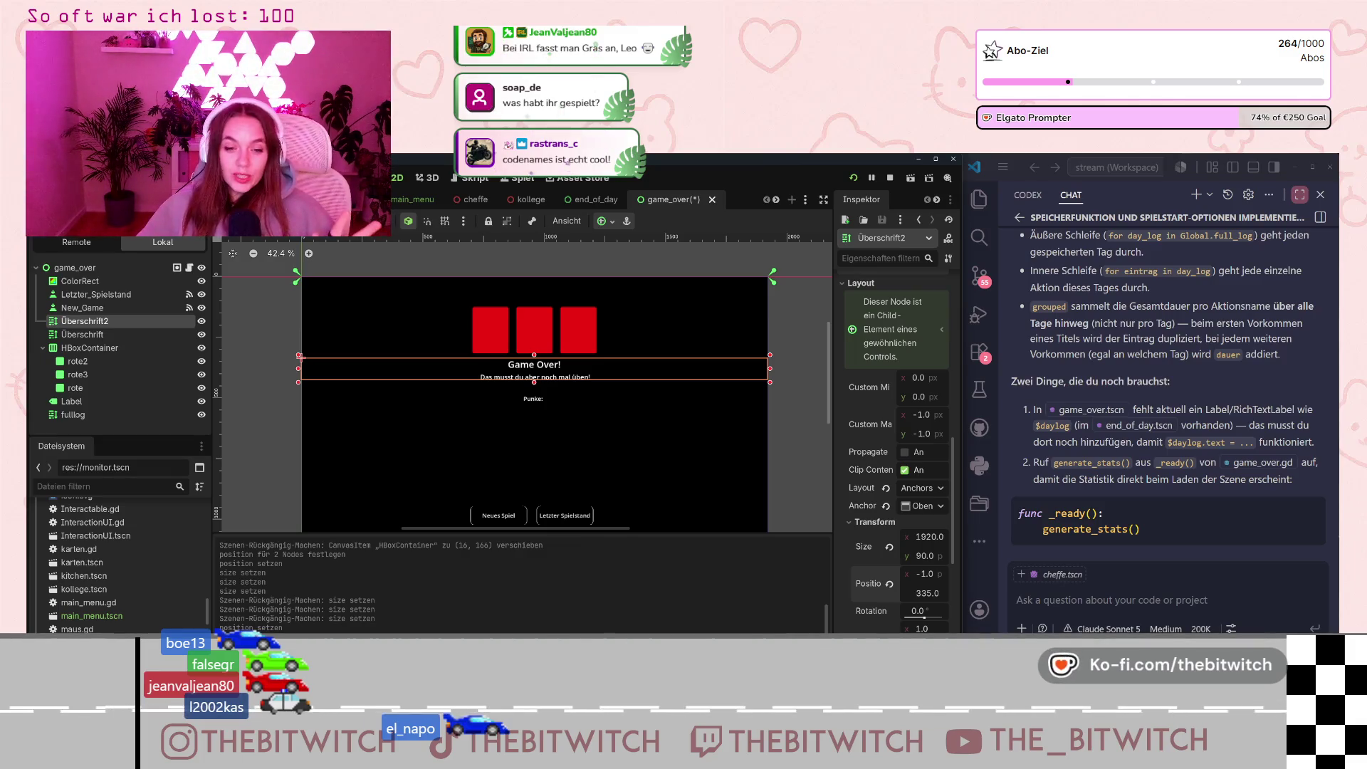
Click into the code assistant's chat box.
left_click(1119, 591)
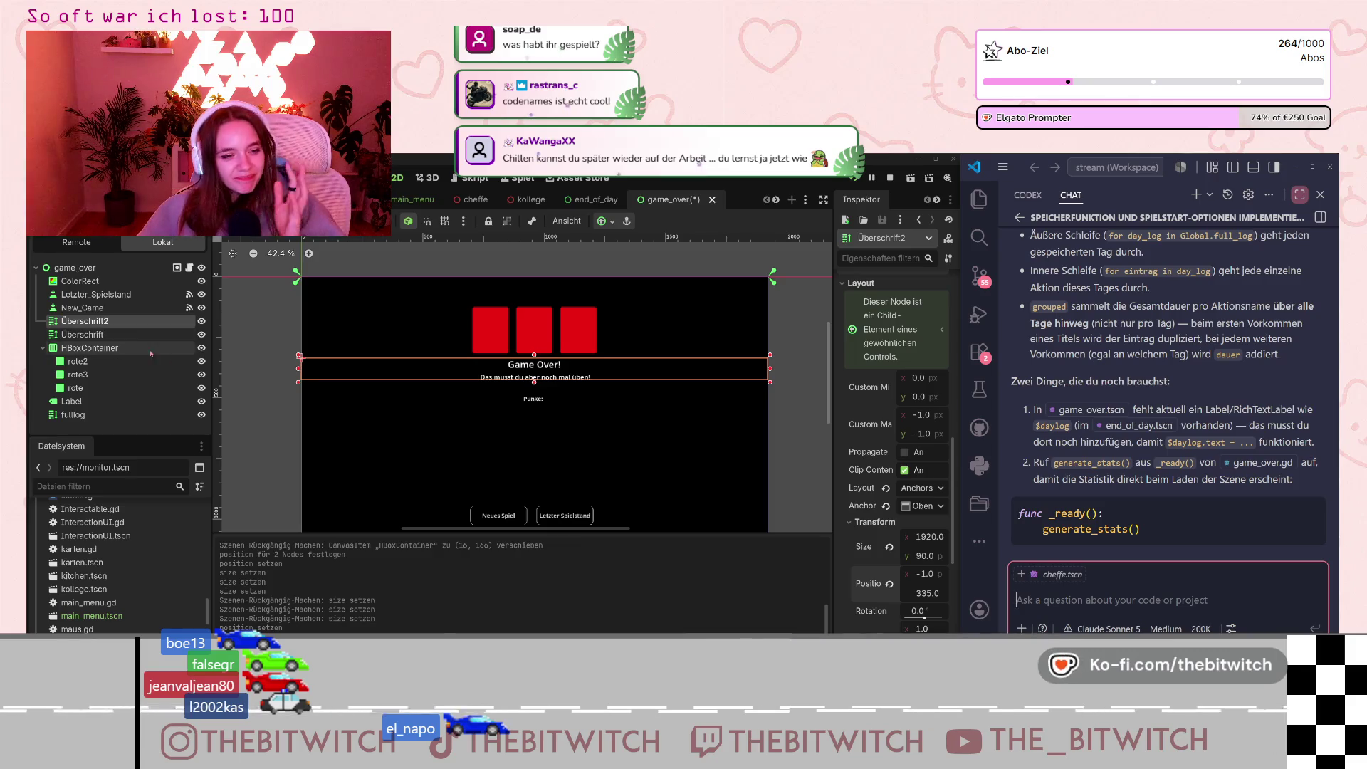
Move the Punkte score label up to y 463 and shrink its height to 53.
left_click(82, 402)
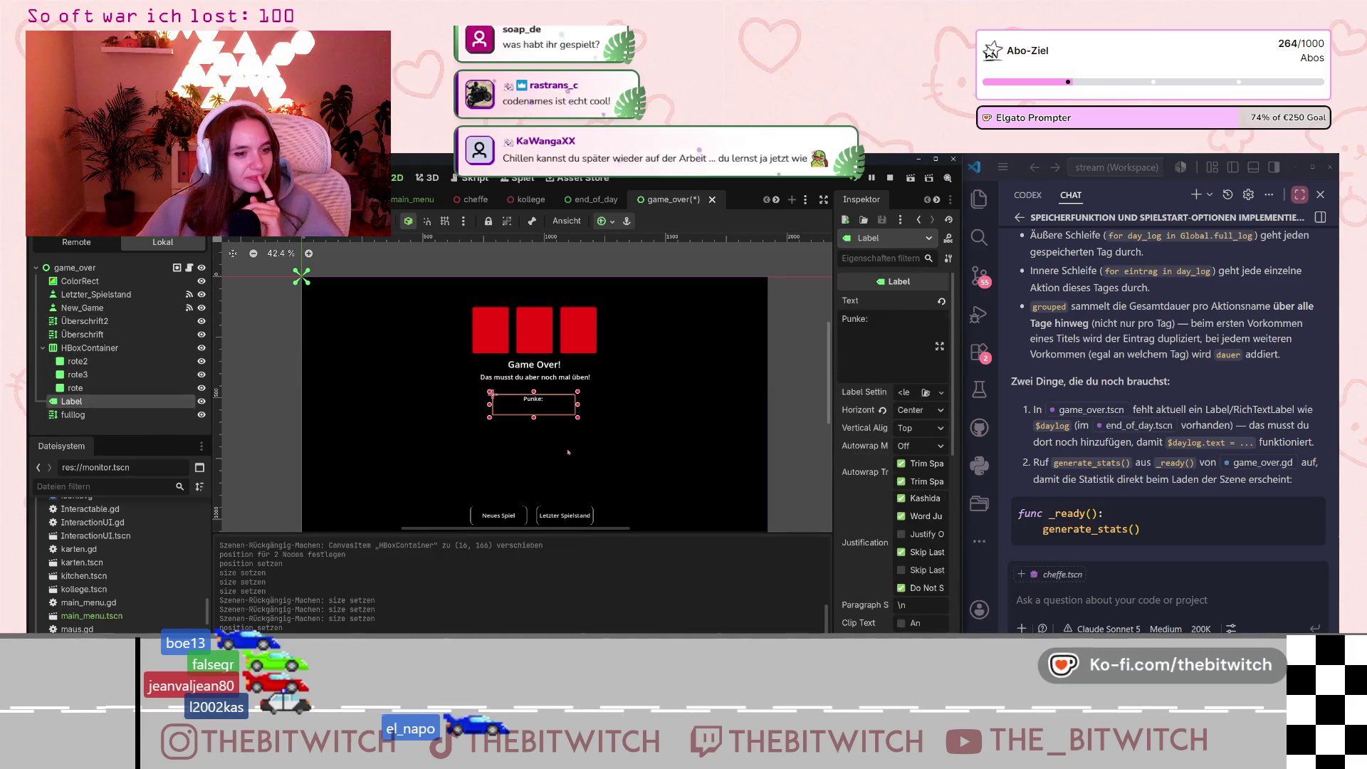
scroll(856, 523, "down", 3)
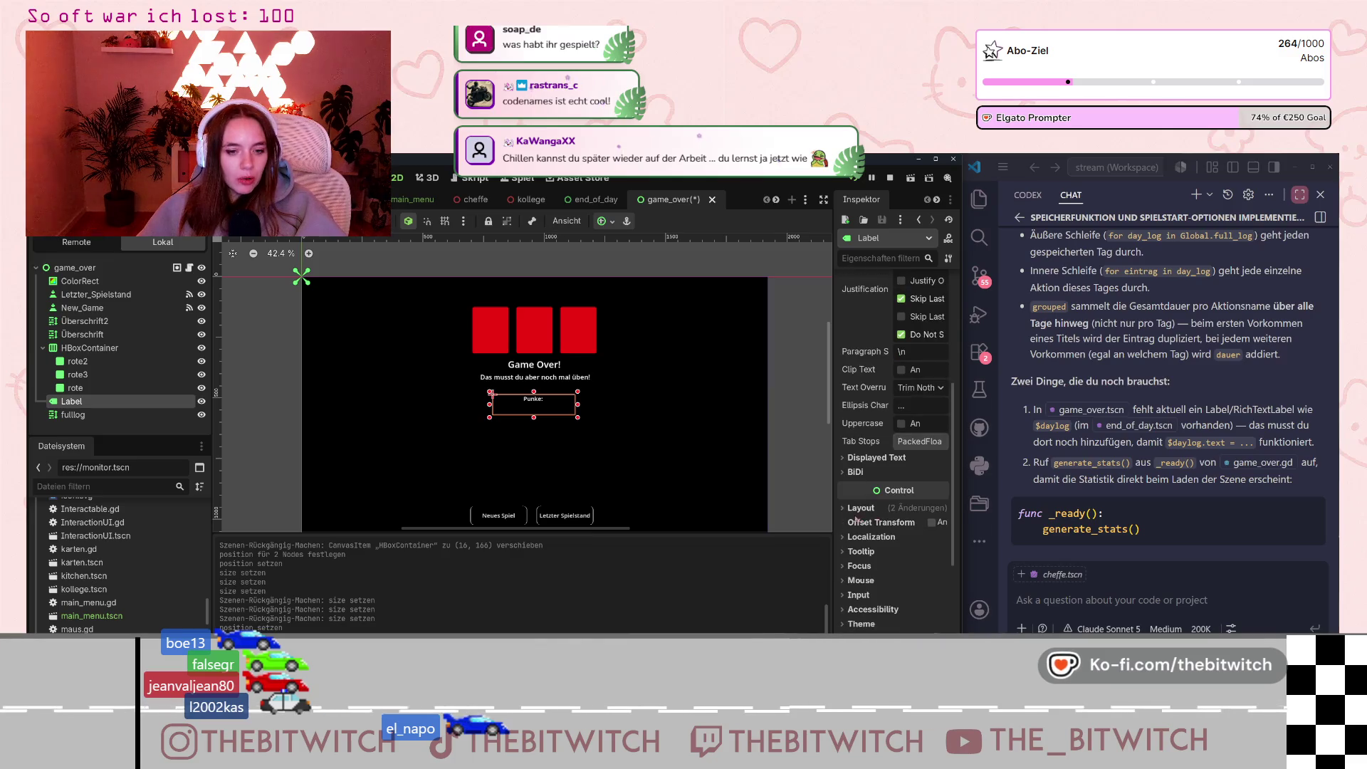
scroll(856, 523, "down", 2)
scroll(860, 568, "down", 3)
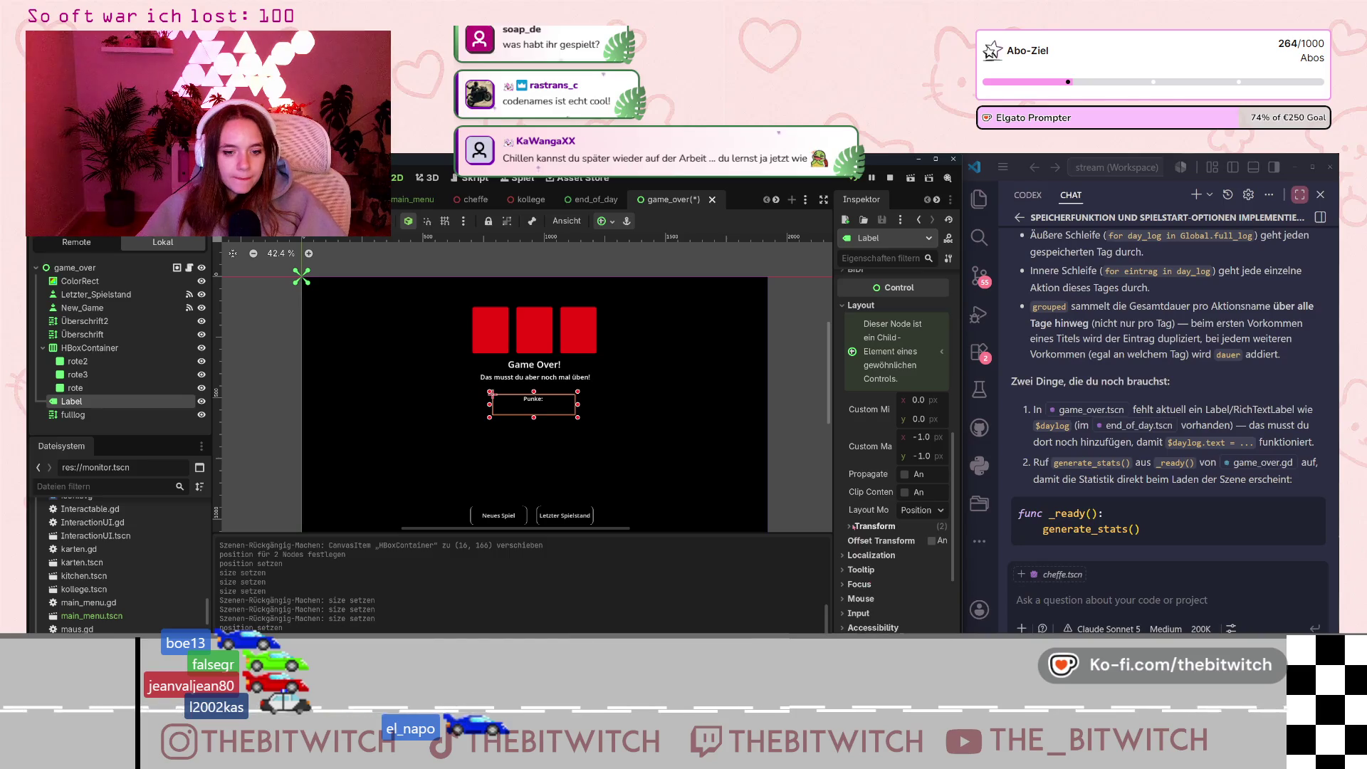
left_click(853, 526)
scroll(875, 592, "down", 2)
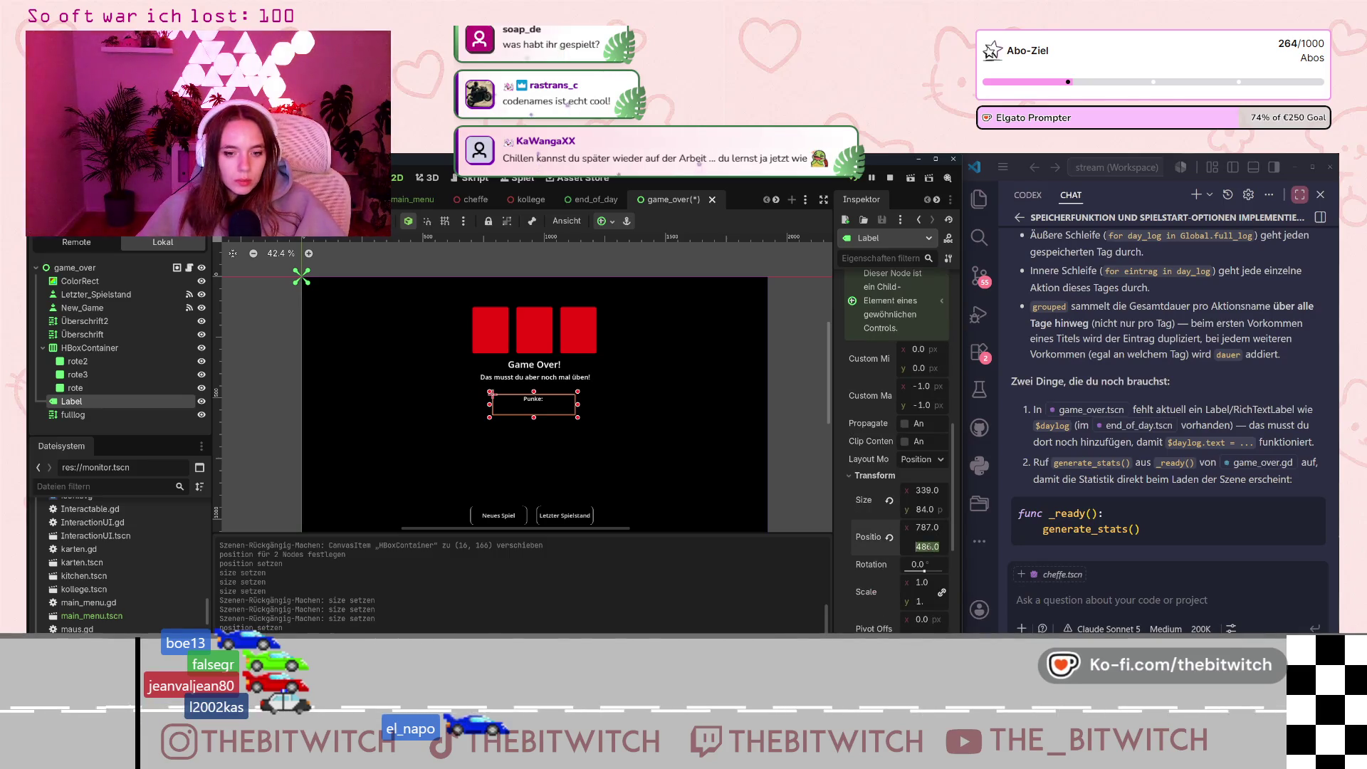
left_click_drag(928, 550, 915, 547)
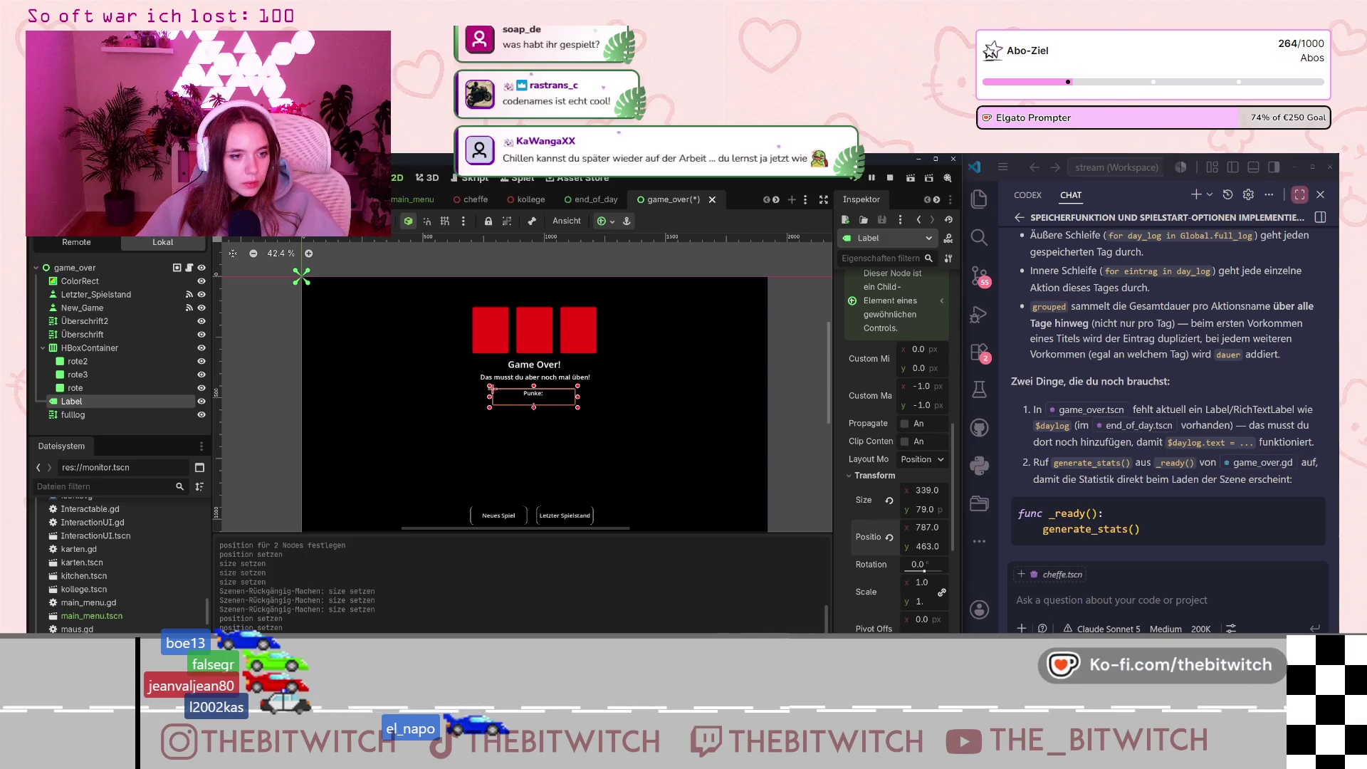
left_click_drag(533, 412, 533, 405)
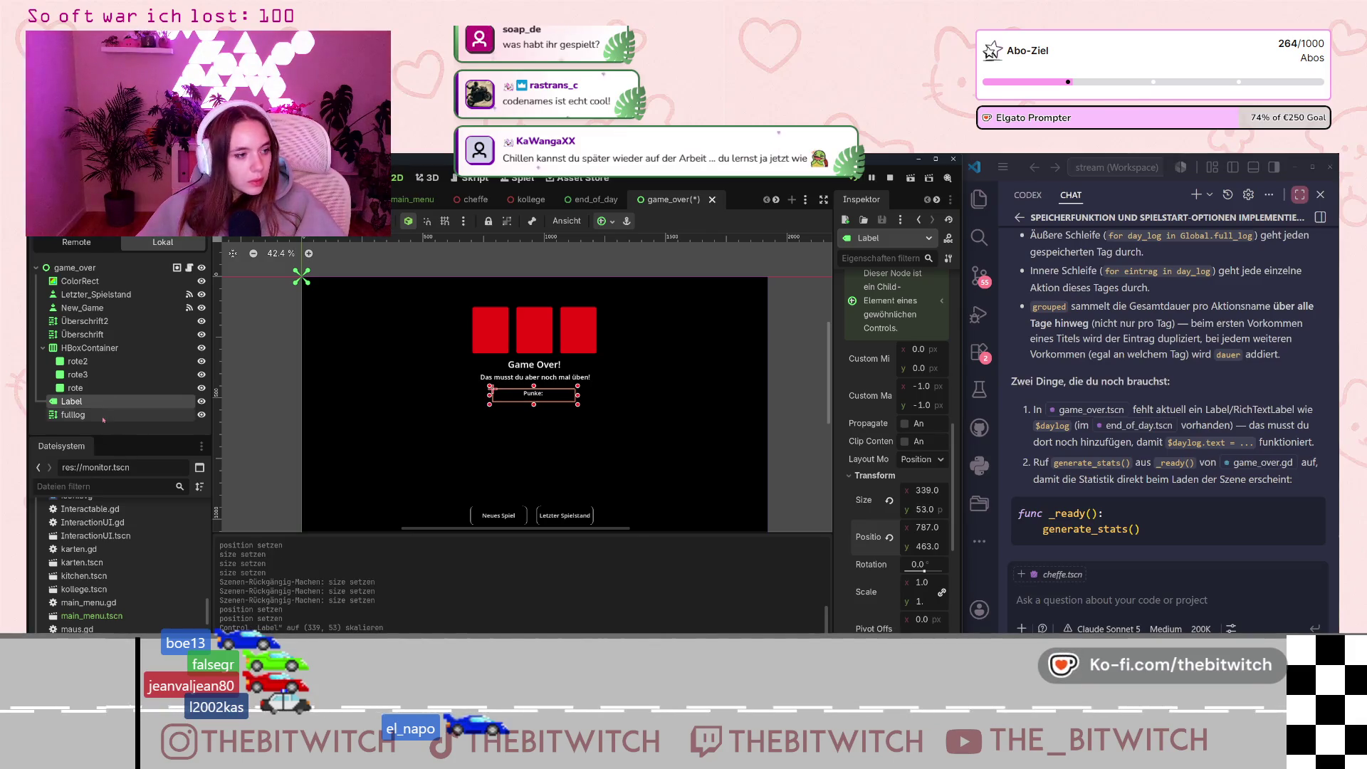
Stretch the fulllog box's top edge upward to 405 × 361 and save the scene.
left_click(157, 415)
left_click_drag(532, 407, 532, 401)
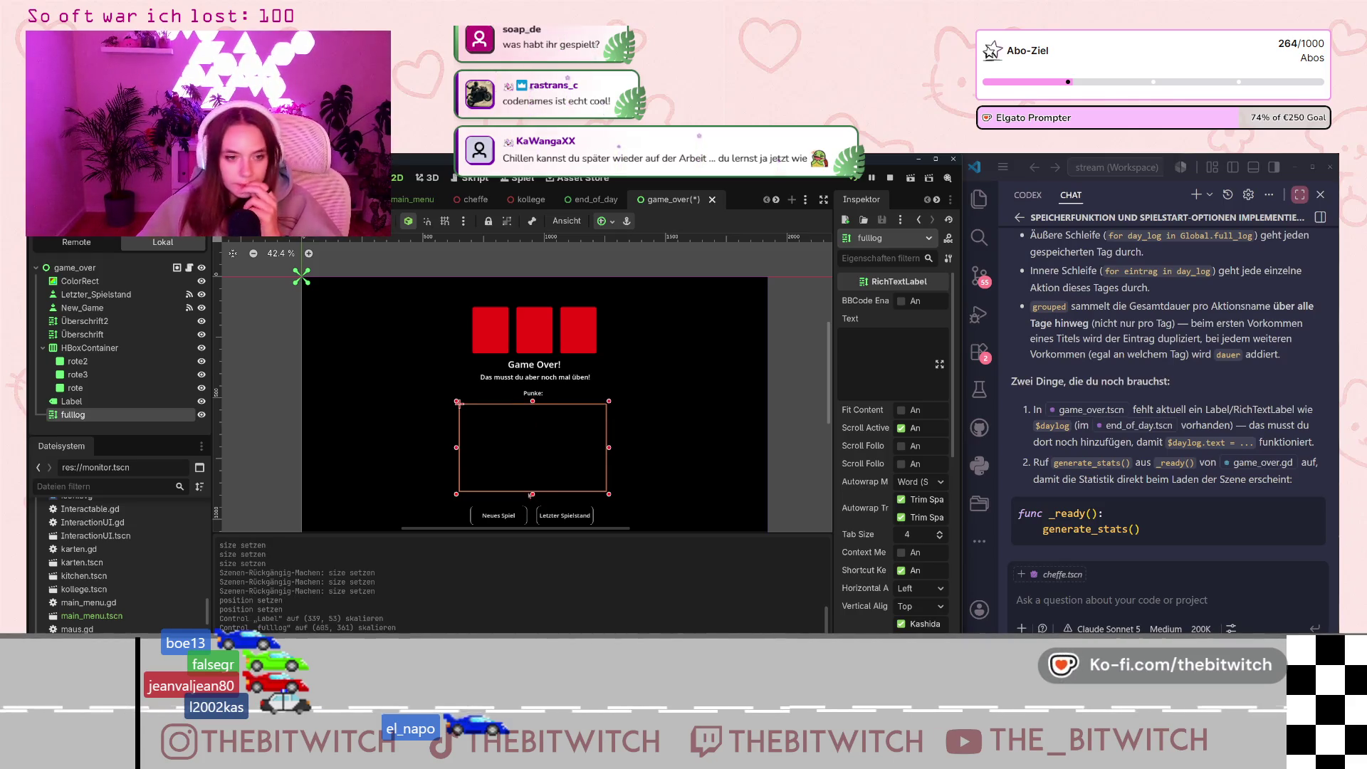
key("ctrl+s")
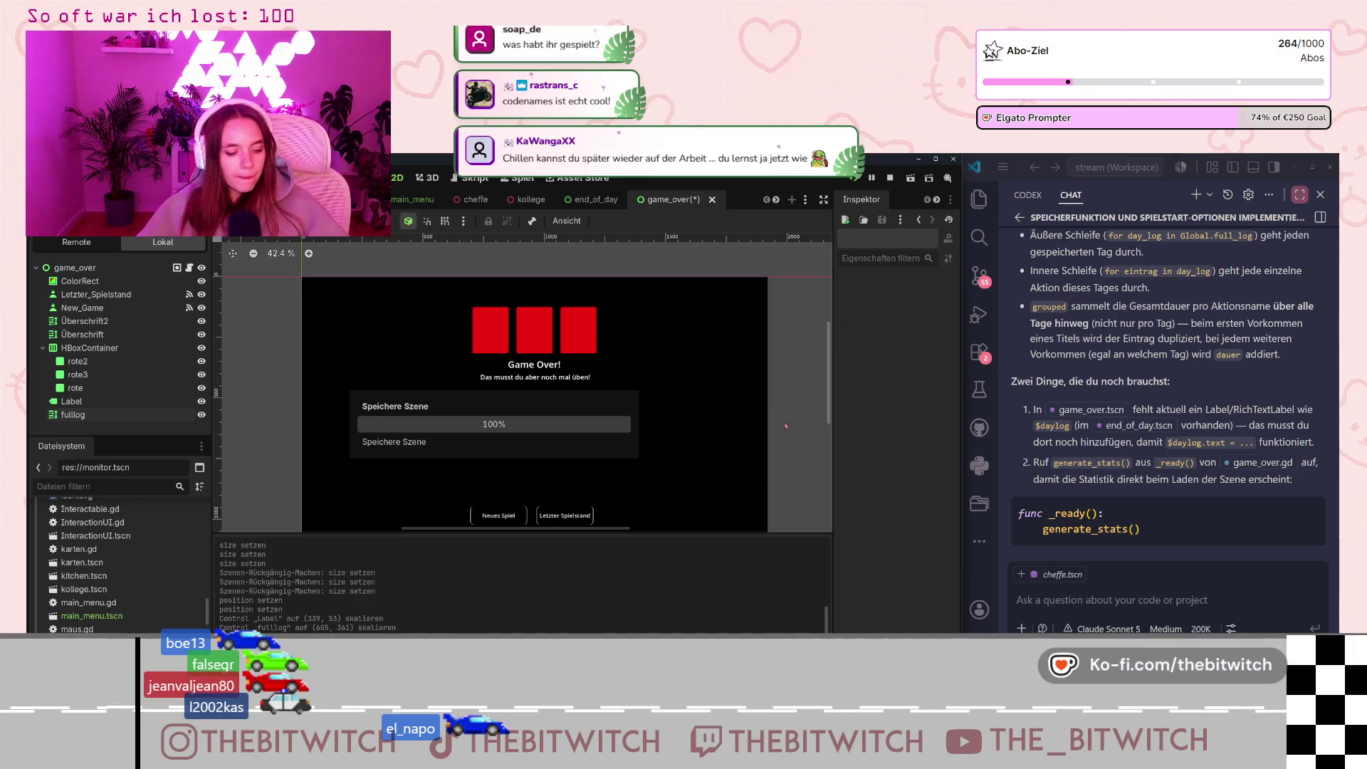
Copy the purple gradient background TextureRect from the main_menu scene.
scroll(726, 440, "down", 1)
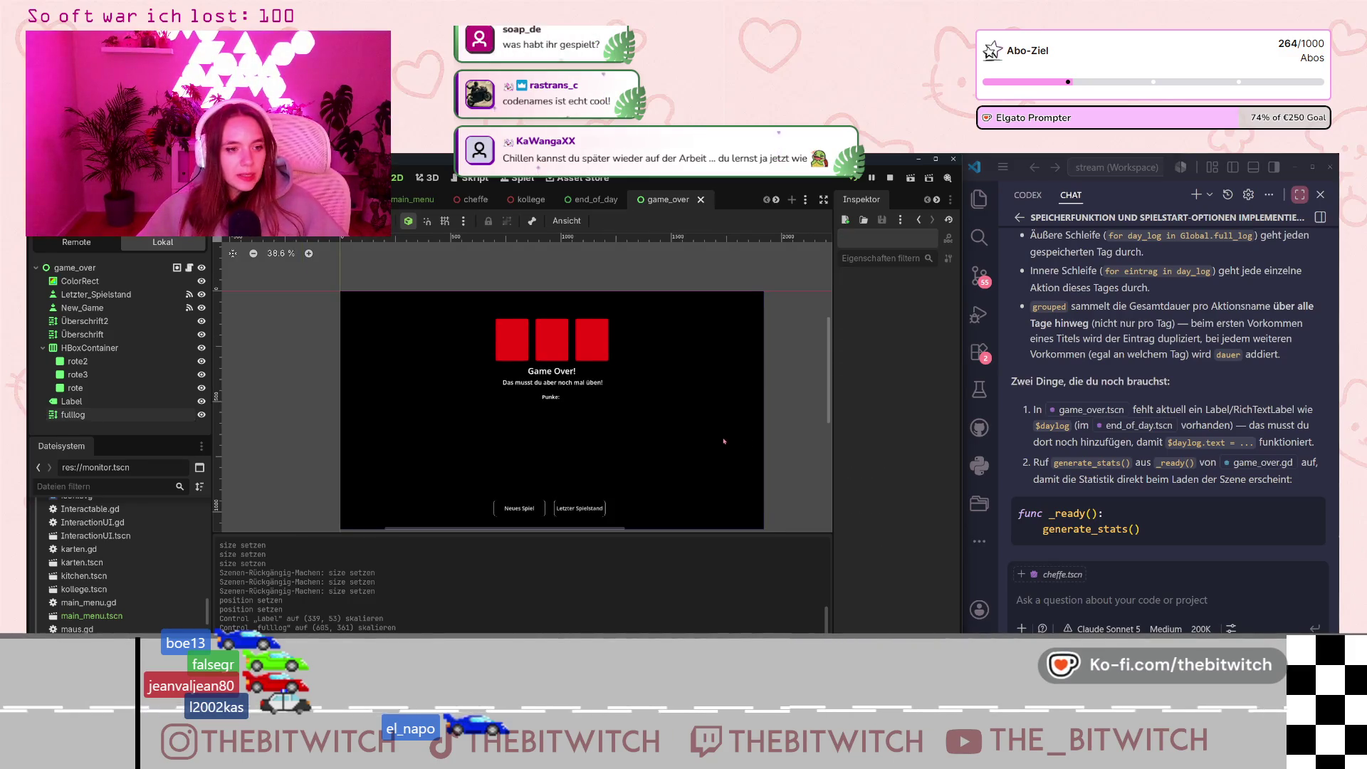
scroll(724, 441, "up", 1)
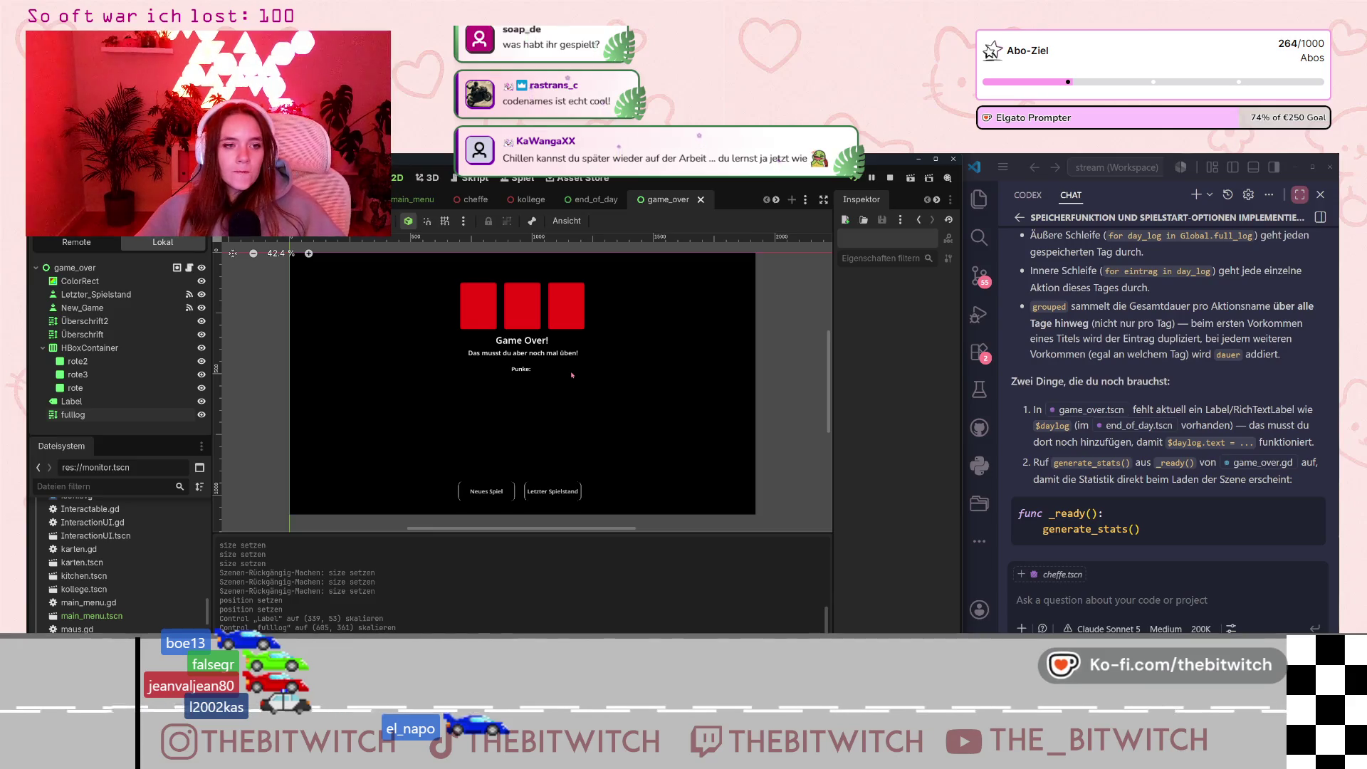
left_click(412, 200)
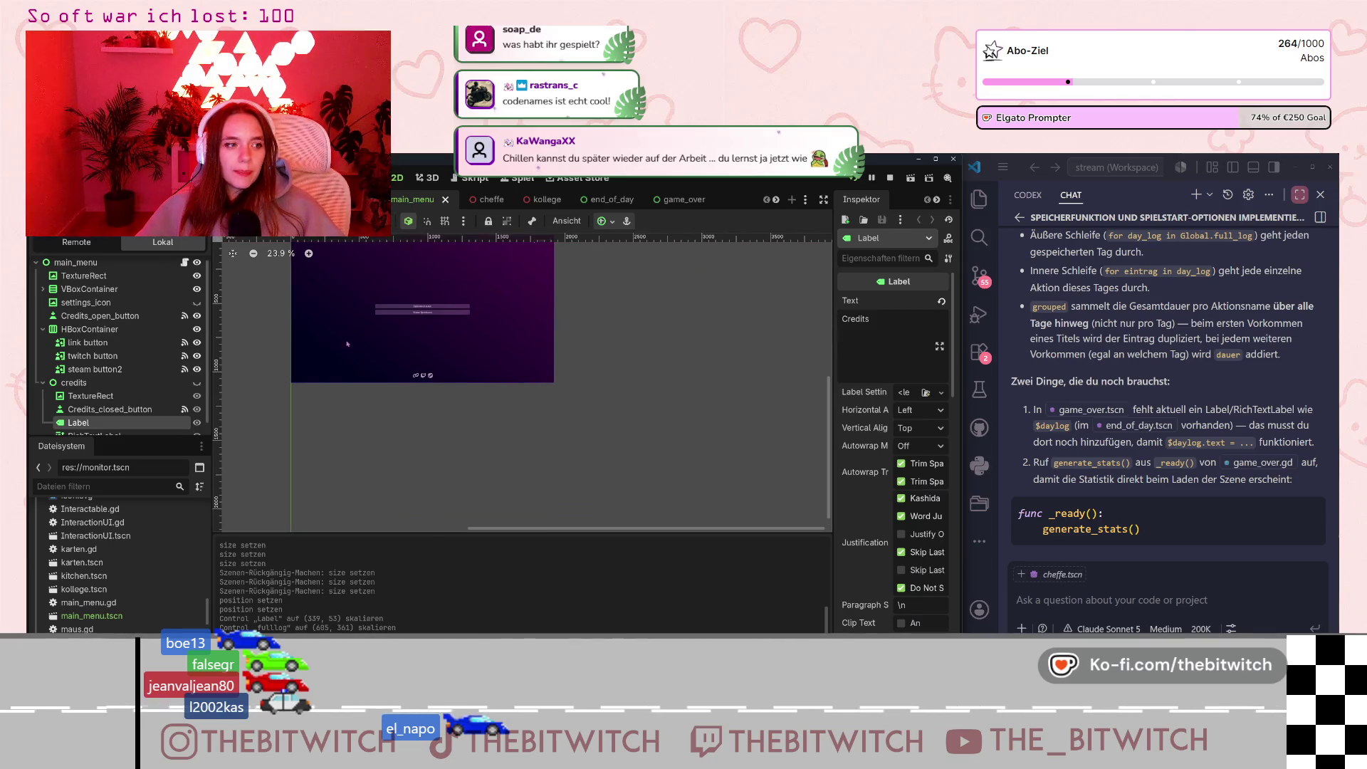
scroll(106, 379, "down", 1)
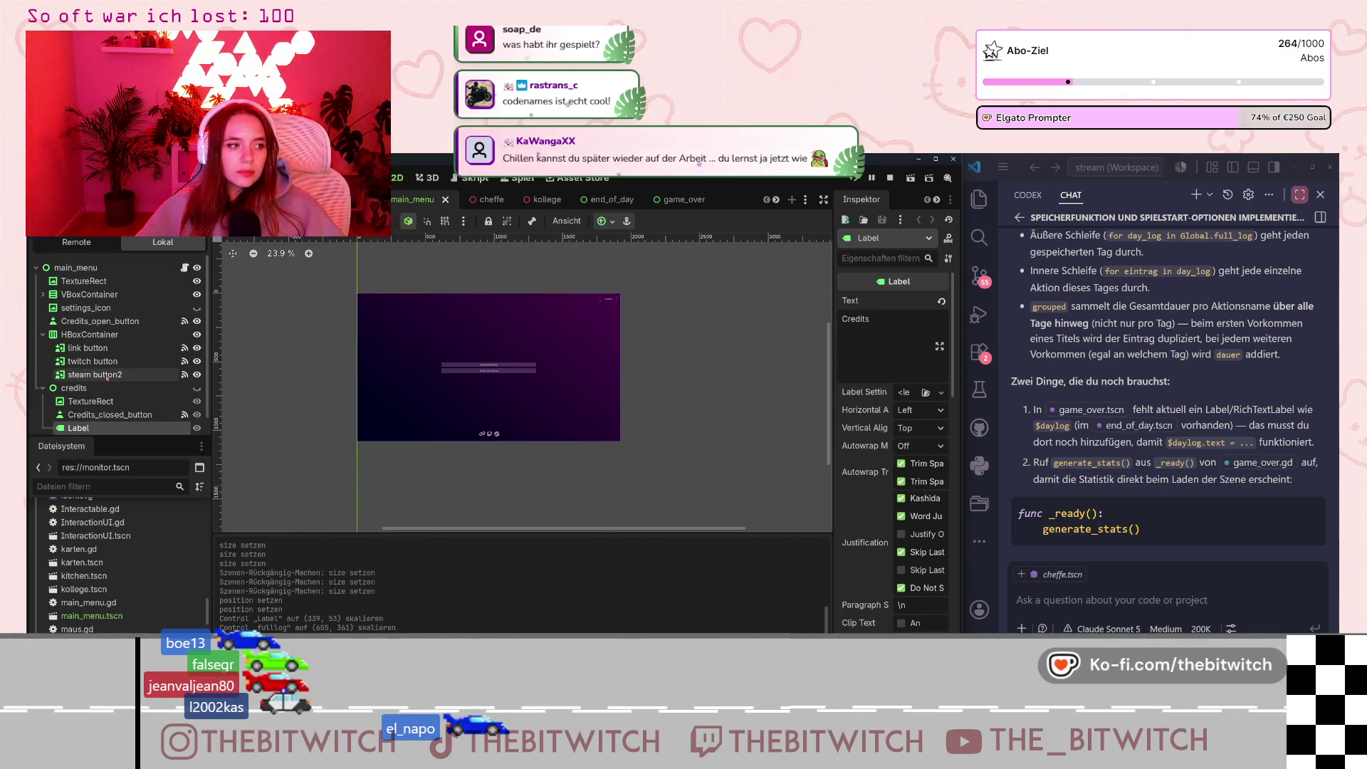
left_click(668, 200)
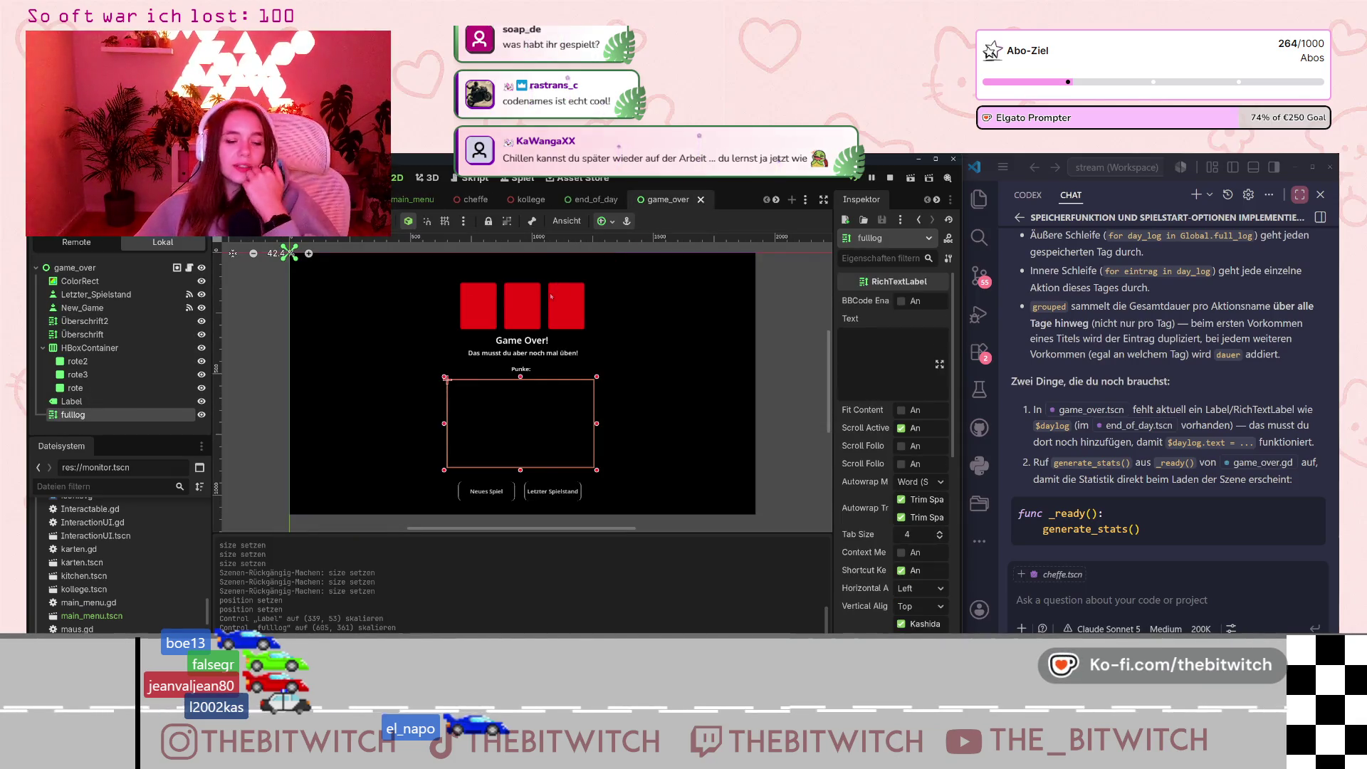
left_click(579, 200)
scroll(640, 345, "up", 1)
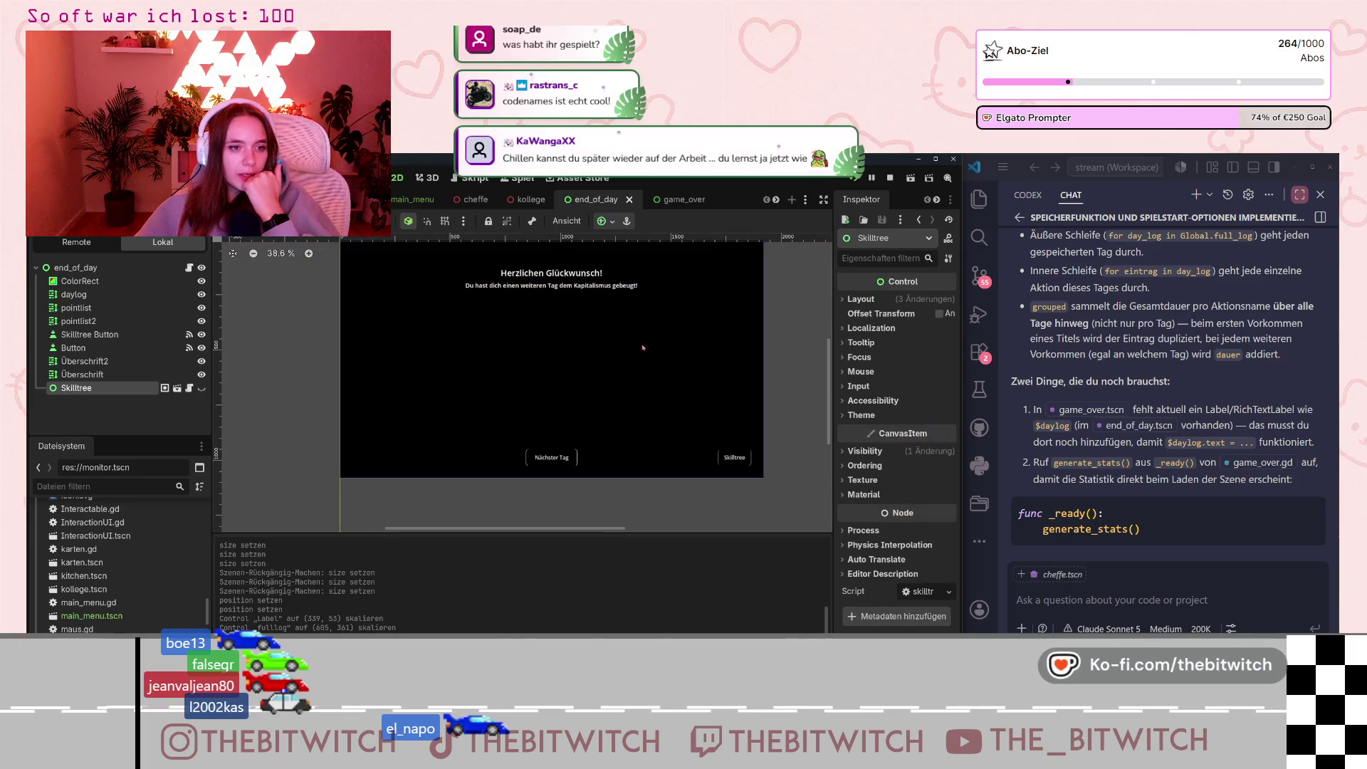
left_click_drag(808, 369, 796, 398)
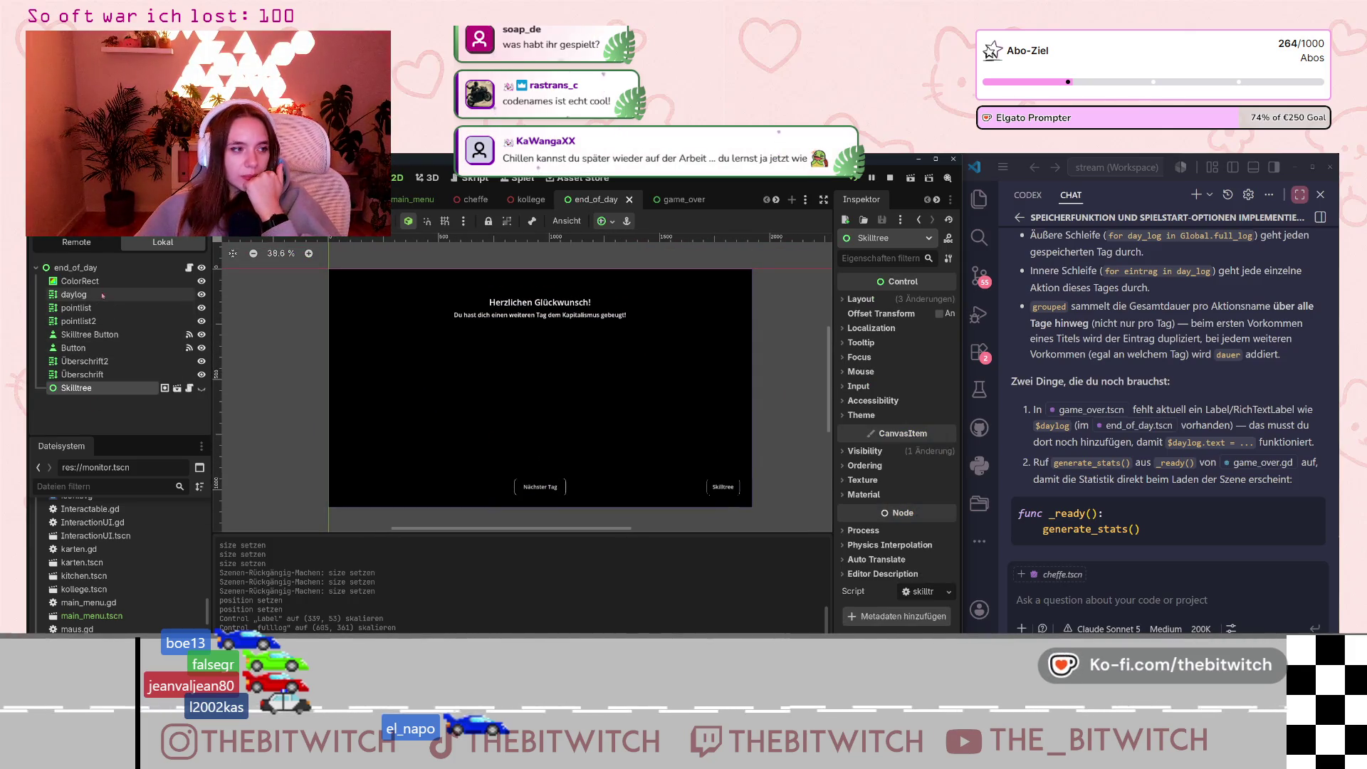
left_click(411, 200)
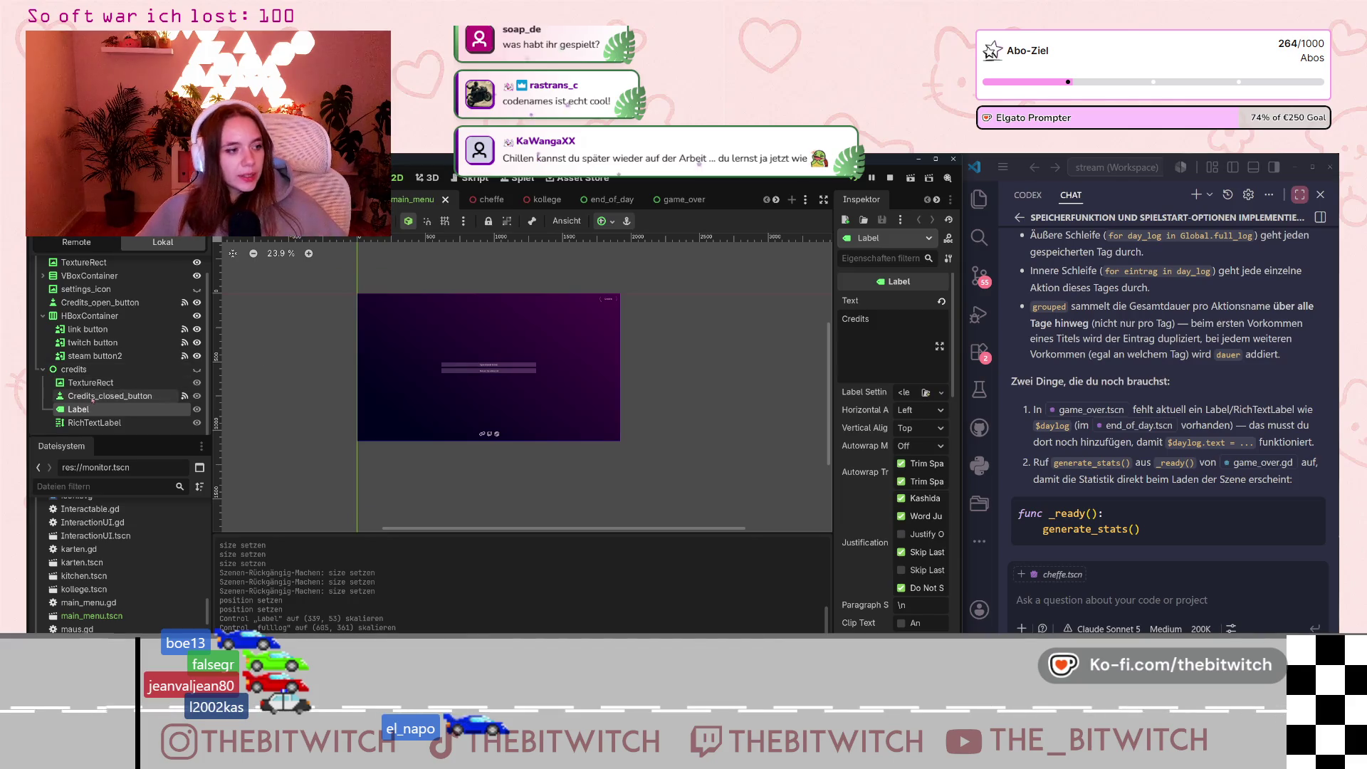
scroll(92, 384, "up", 2)
left_click(106, 282)
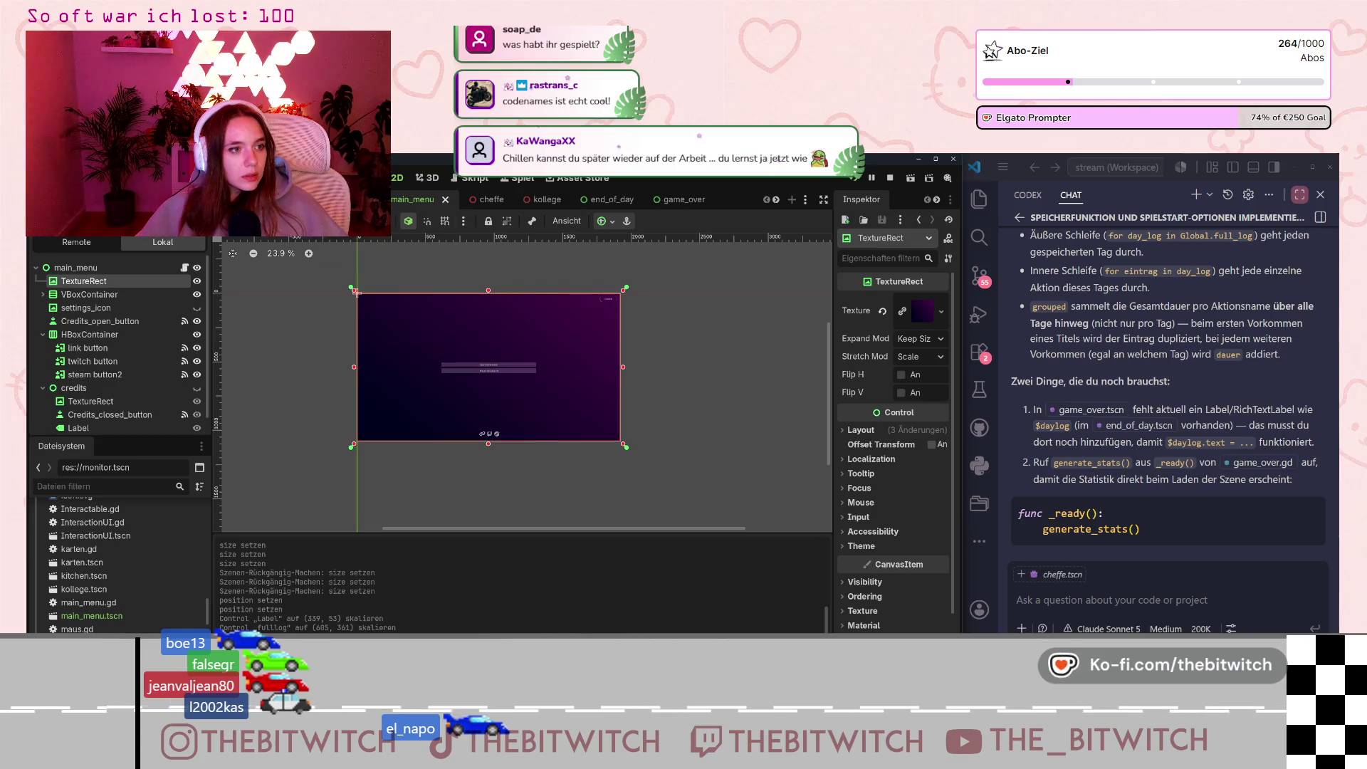
Paste TextureRect into end_of_day, move it under the root, and delete the old ColorRect.
left_click(593, 200)
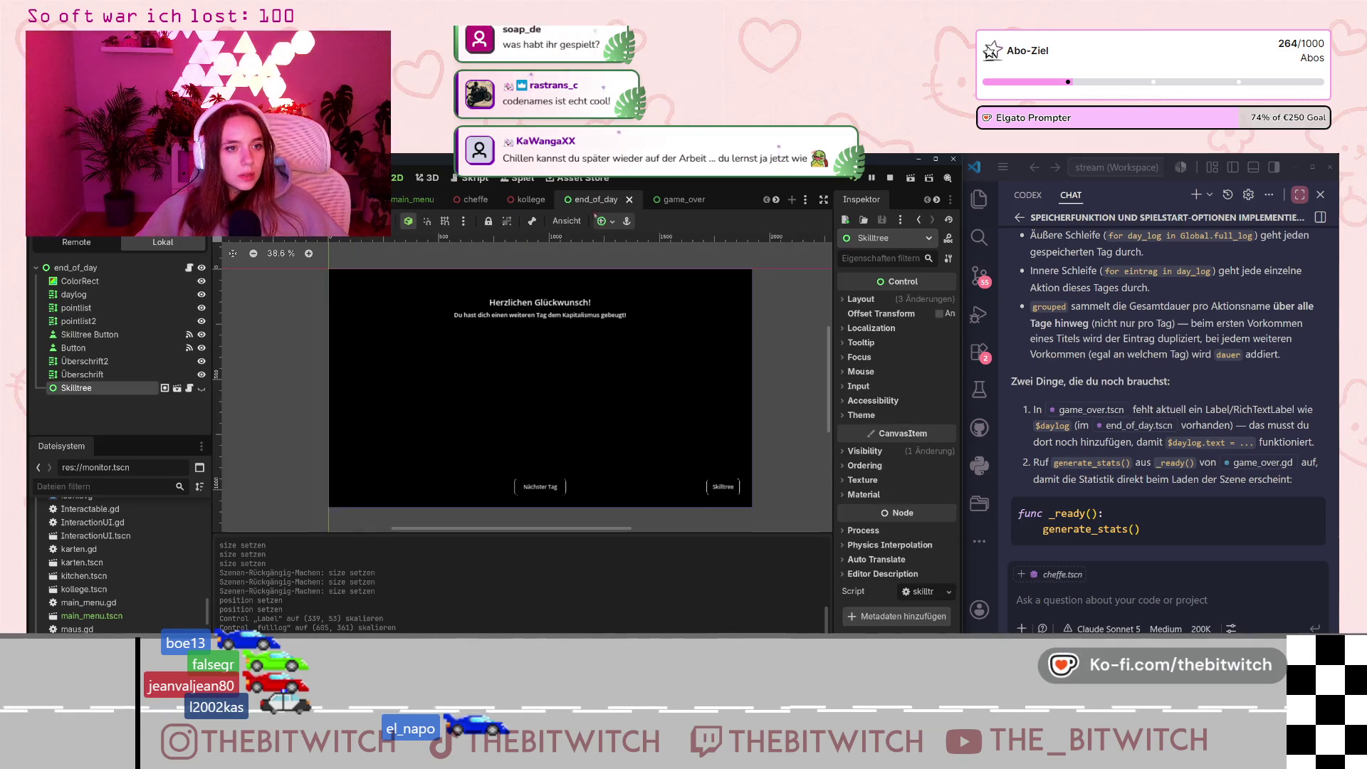
left_click(80, 282)
key("ctrl+v")
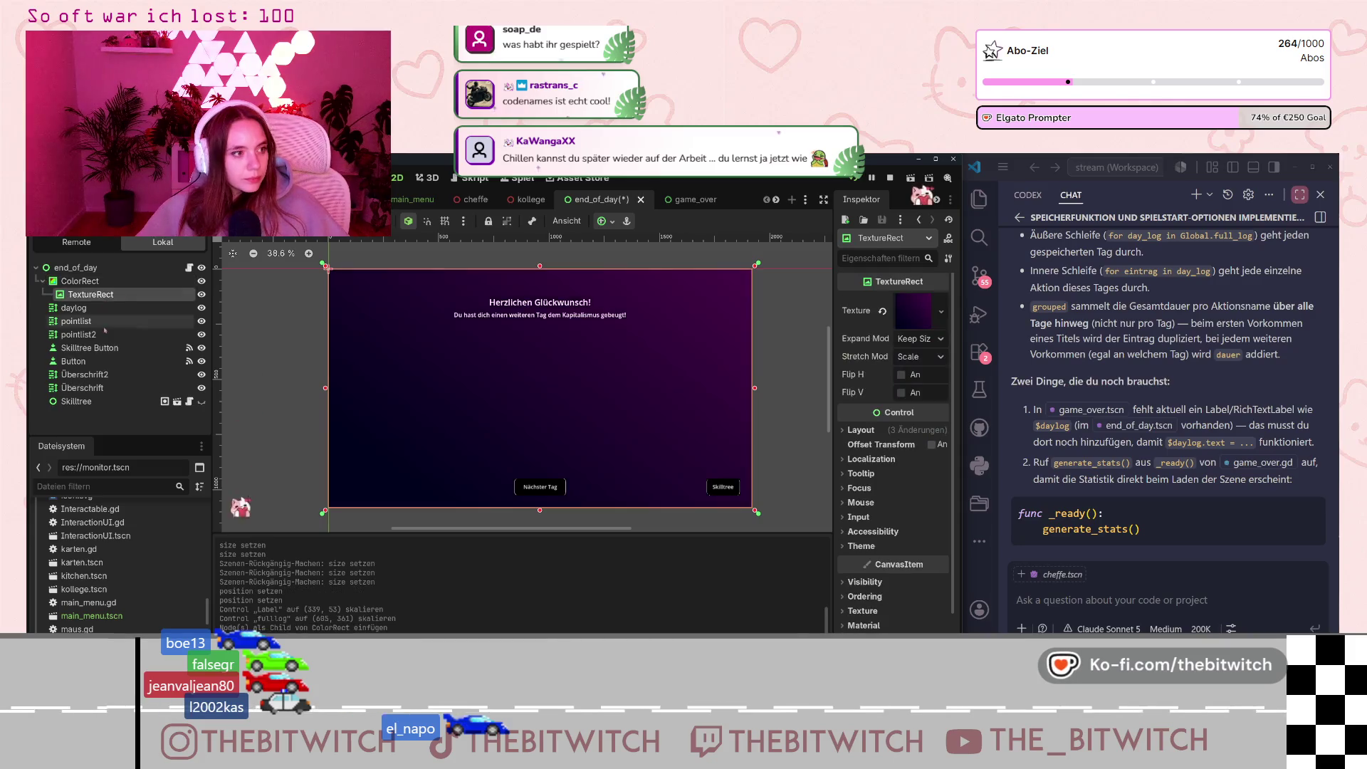
left_click_drag(87, 294, 79, 277)
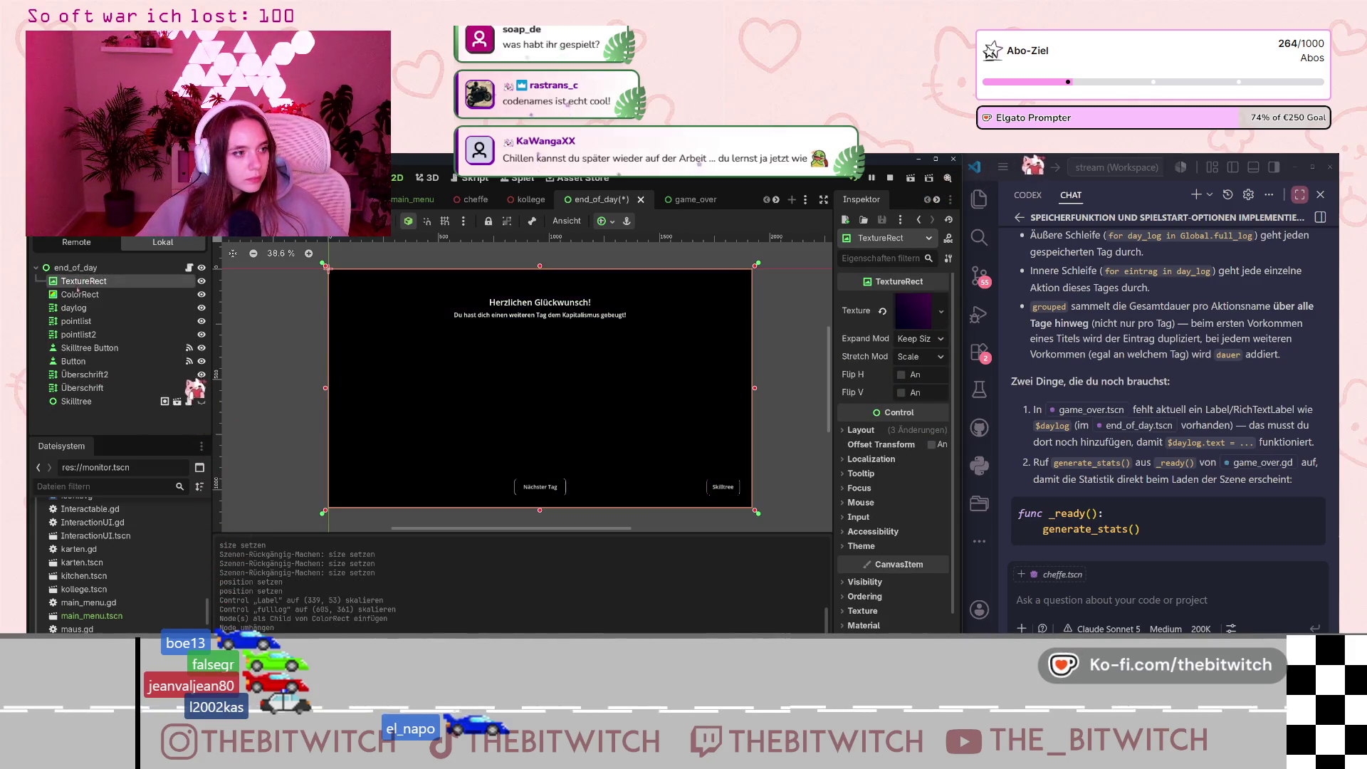
left_click(82, 295)
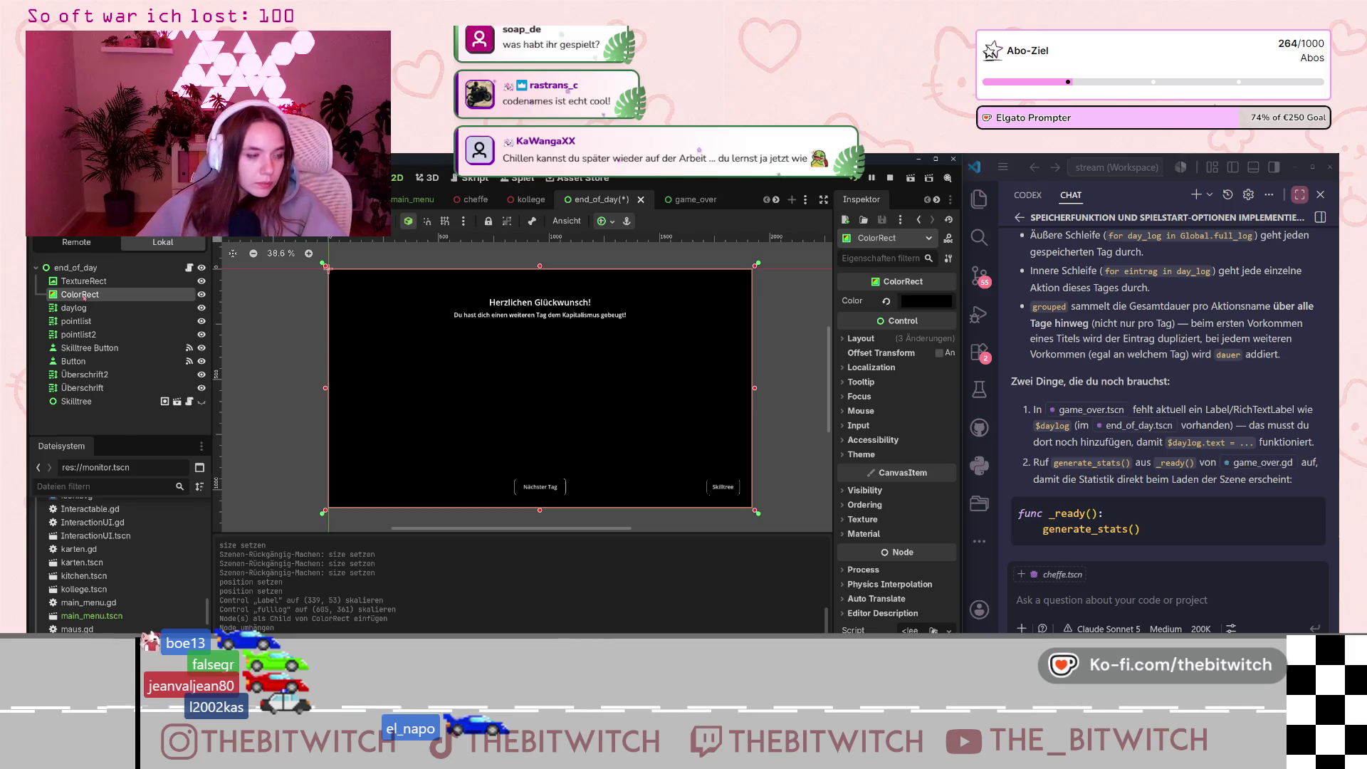
key("Delete")
key("Return")
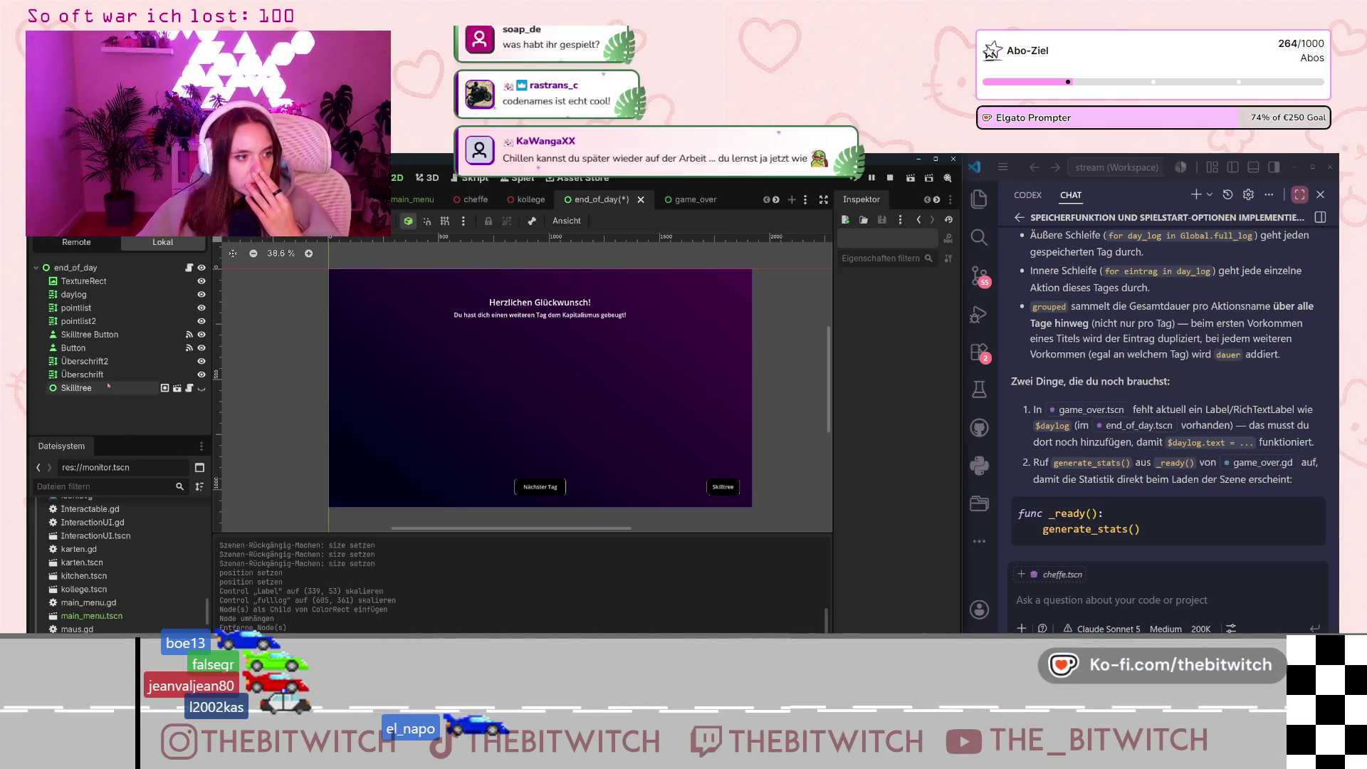
left_click(98, 334)
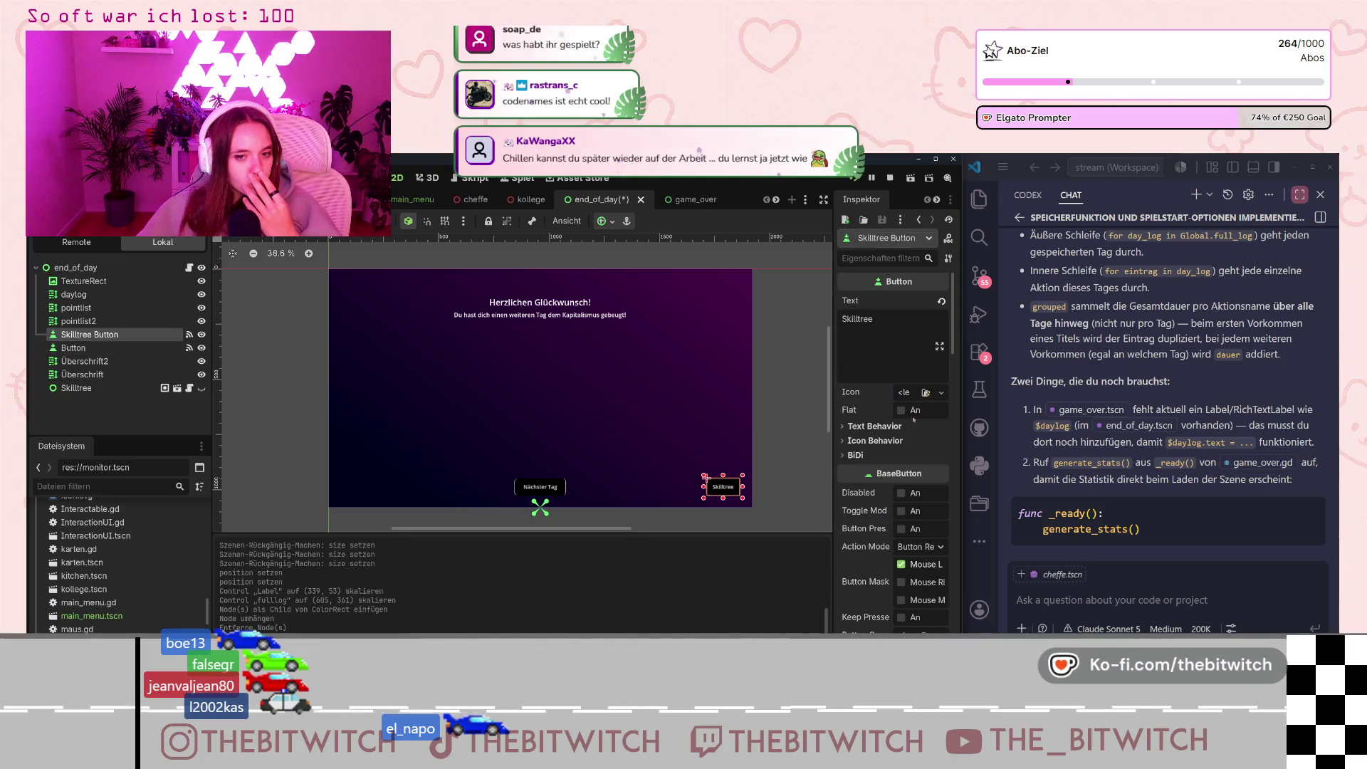
Find the Skilltree Button's StyleBox style override in the Inspector.
scroll(896, 471, "down", 5)
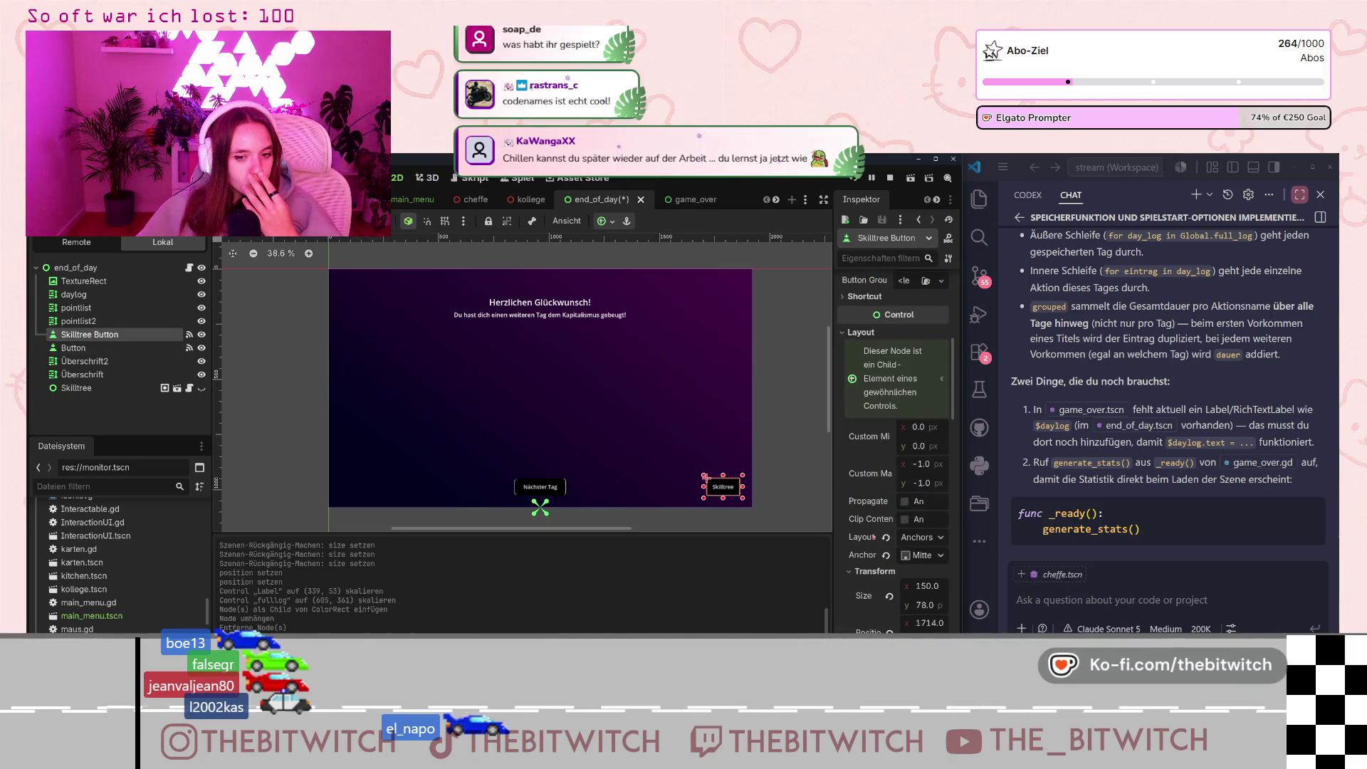
scroll(908, 540, "down", 3)
scroll(878, 518, "down", 3)
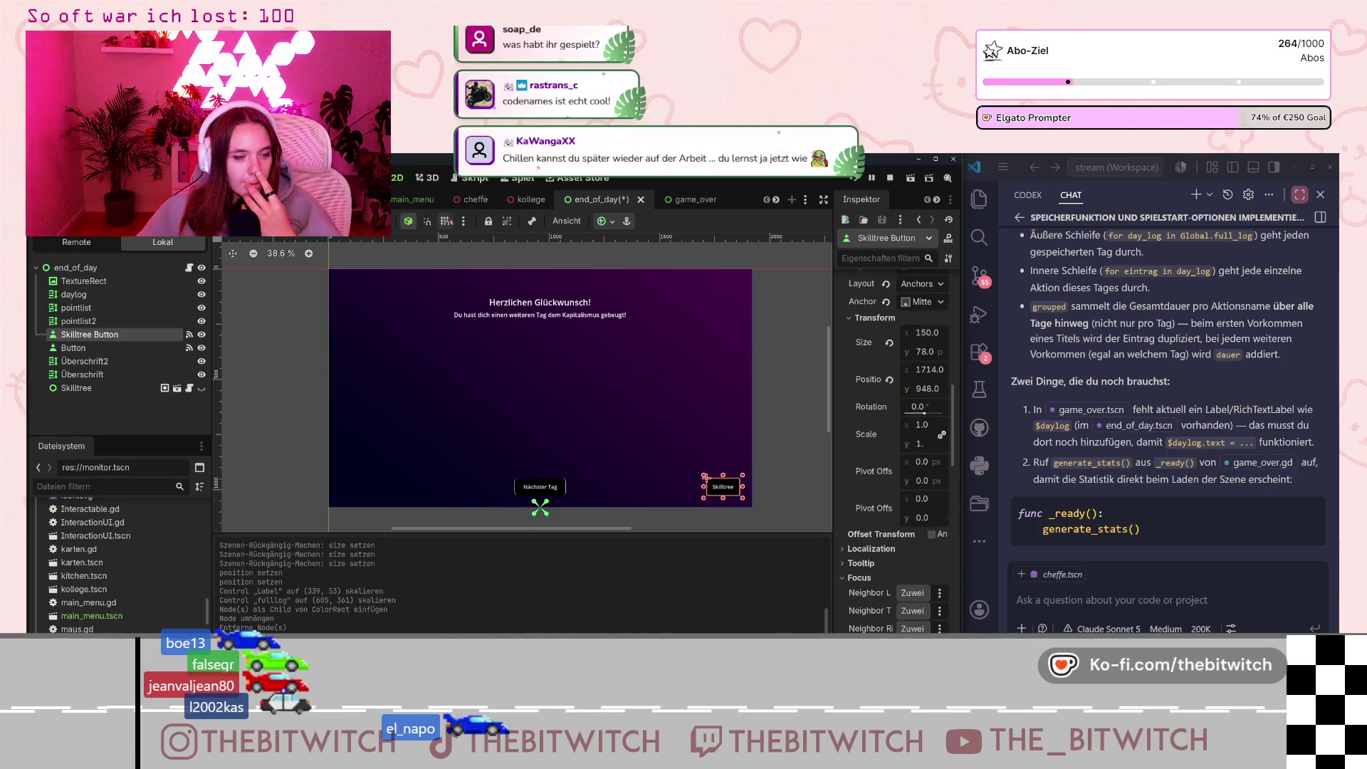
scroll(532, 482, "up", 2)
scroll(532, 482, "up", 1)
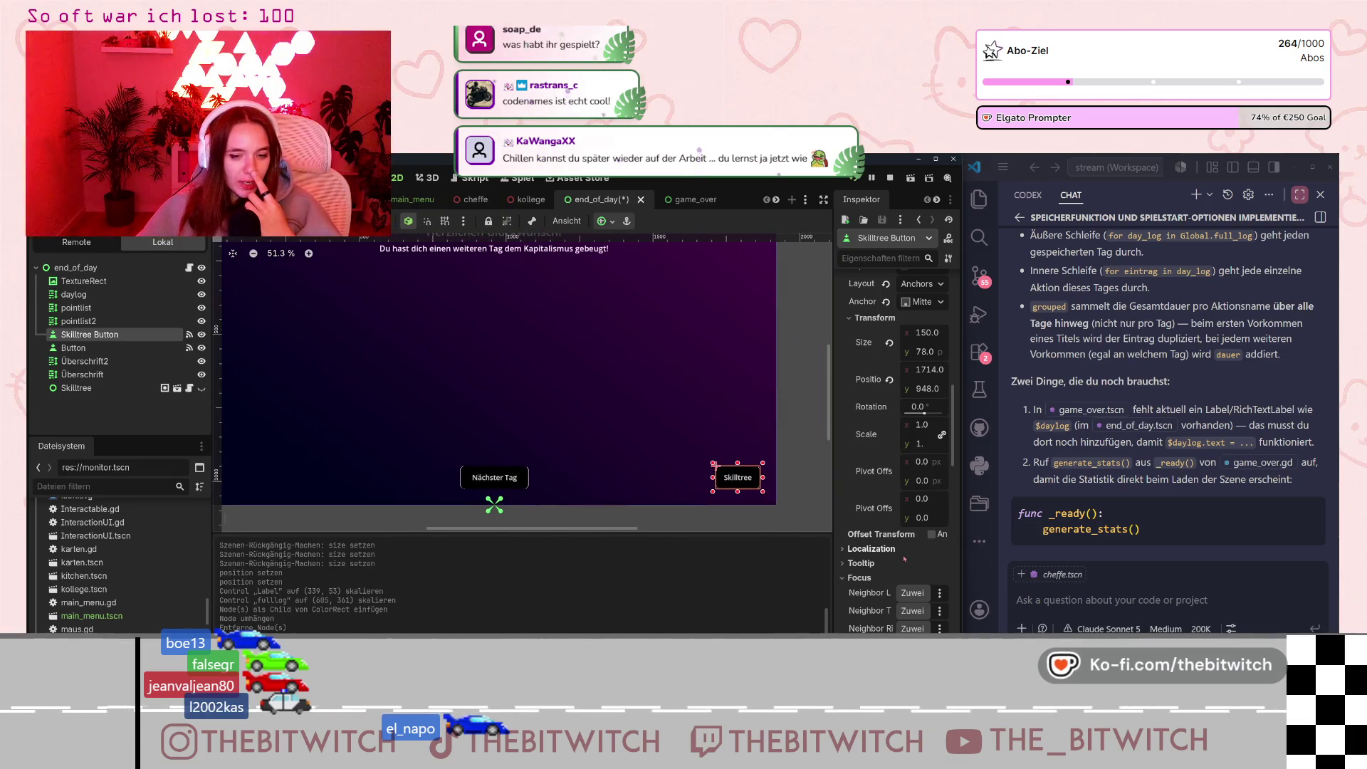
scroll(894, 427, "up", 5)
scroll(886, 483, "up", 8)
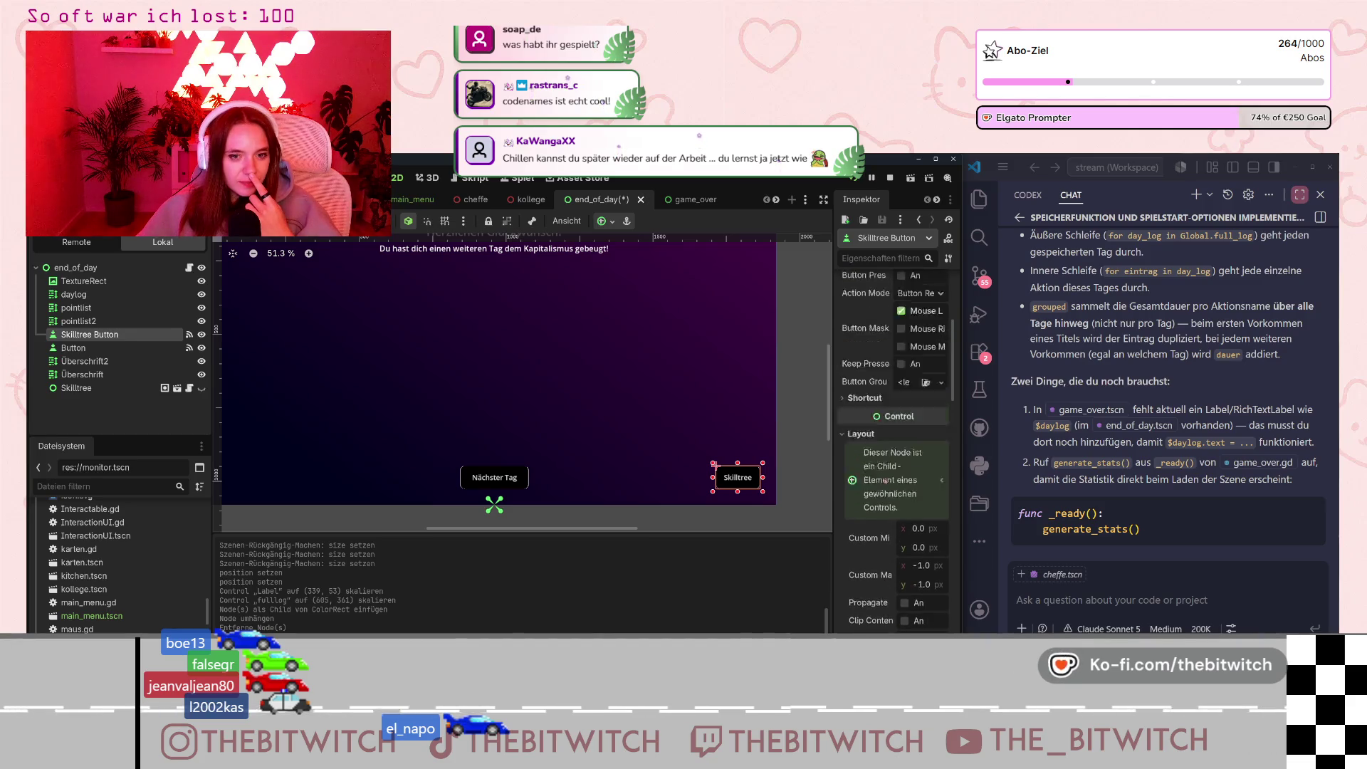
scroll(887, 481, "up", 3)
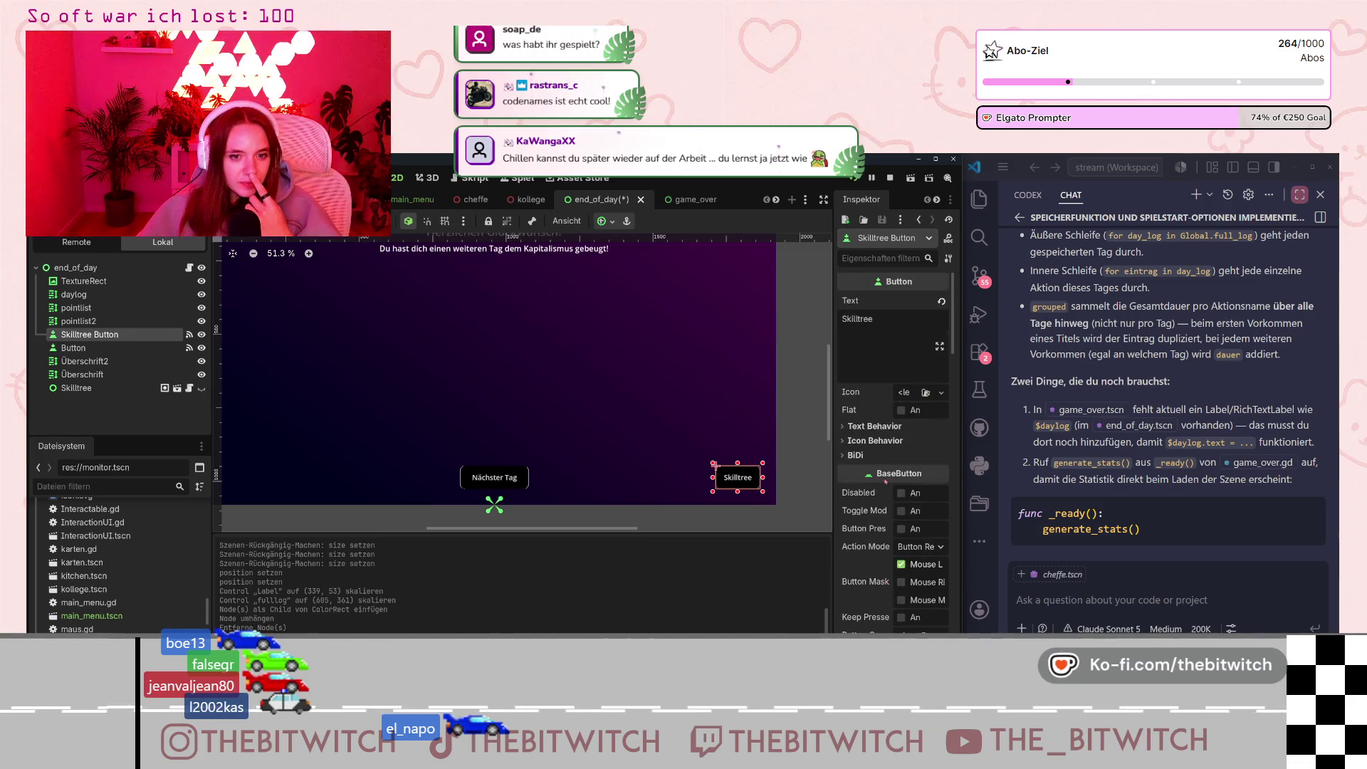
scroll(850, 431, "down", 7)
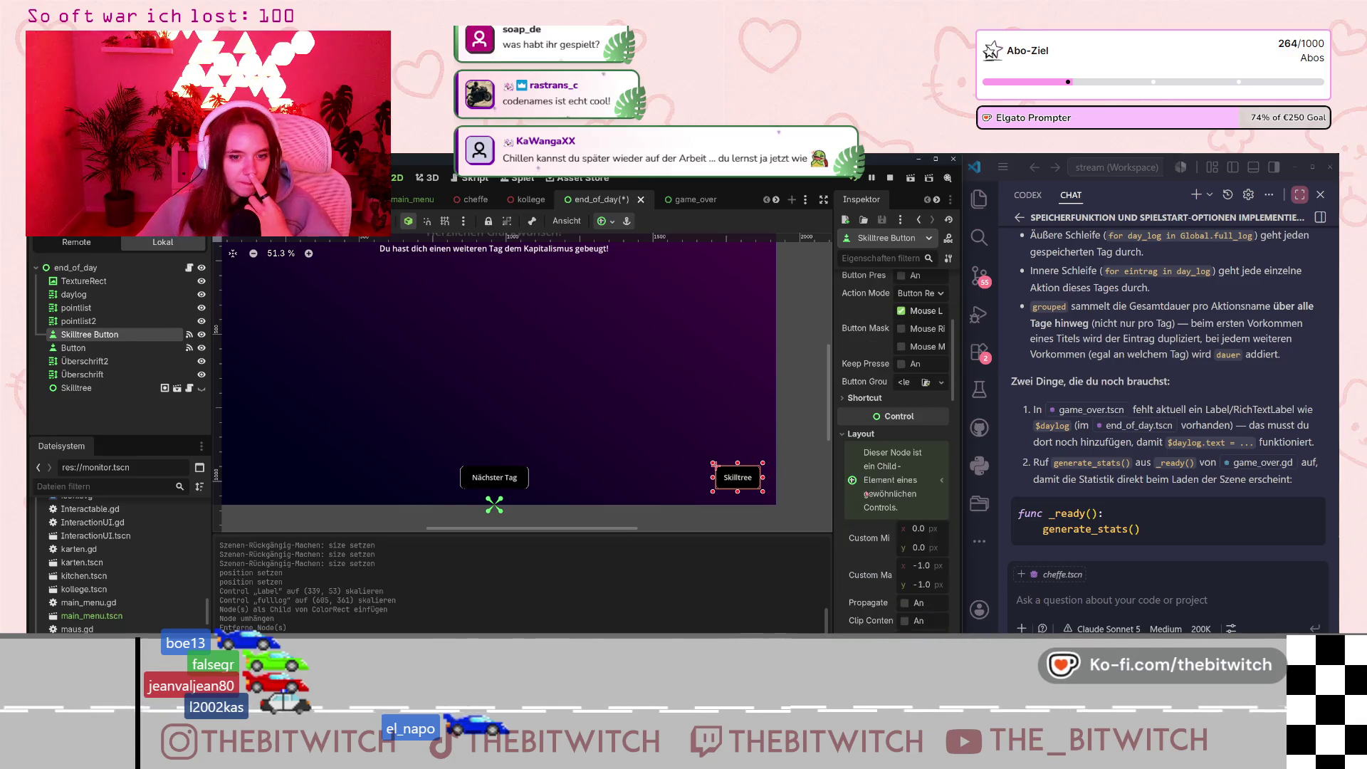
scroll(868, 437, "down", 8)
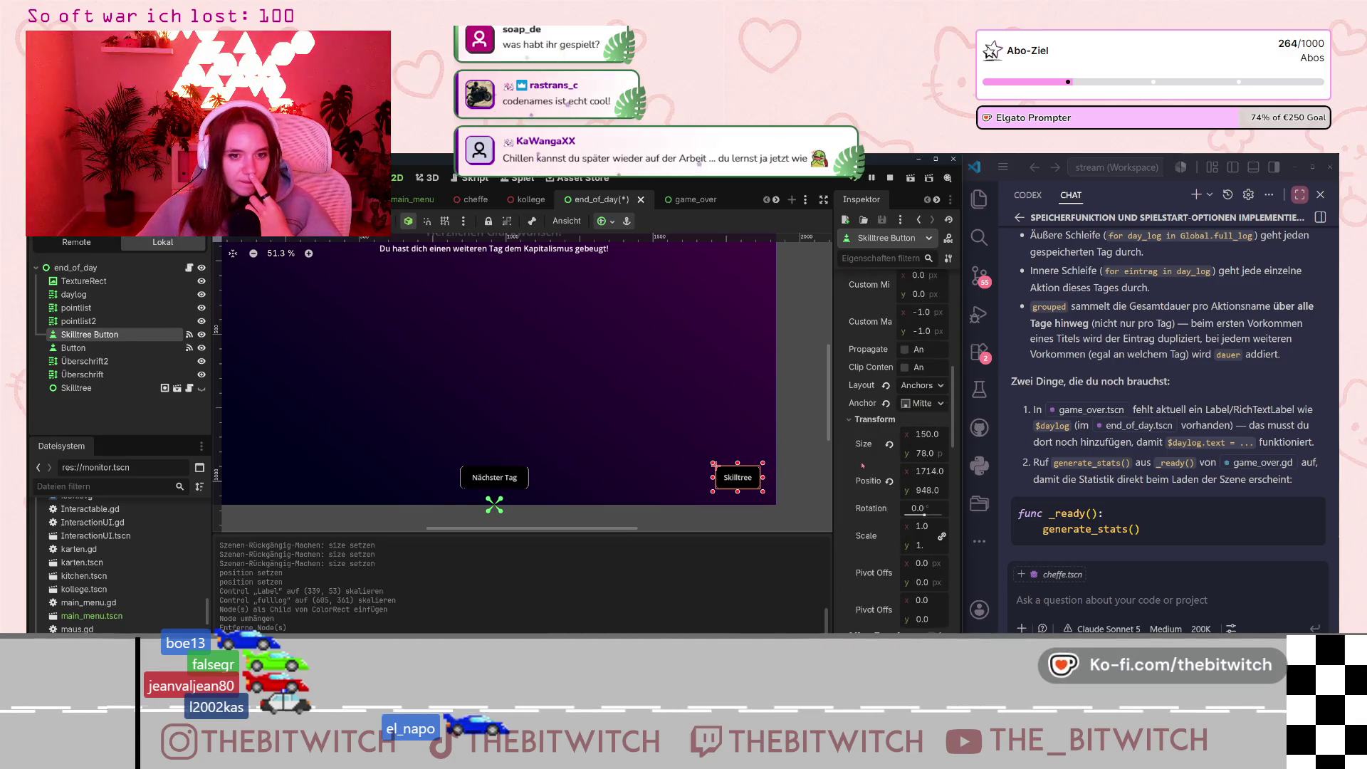
scroll(862, 465, "down", 10)
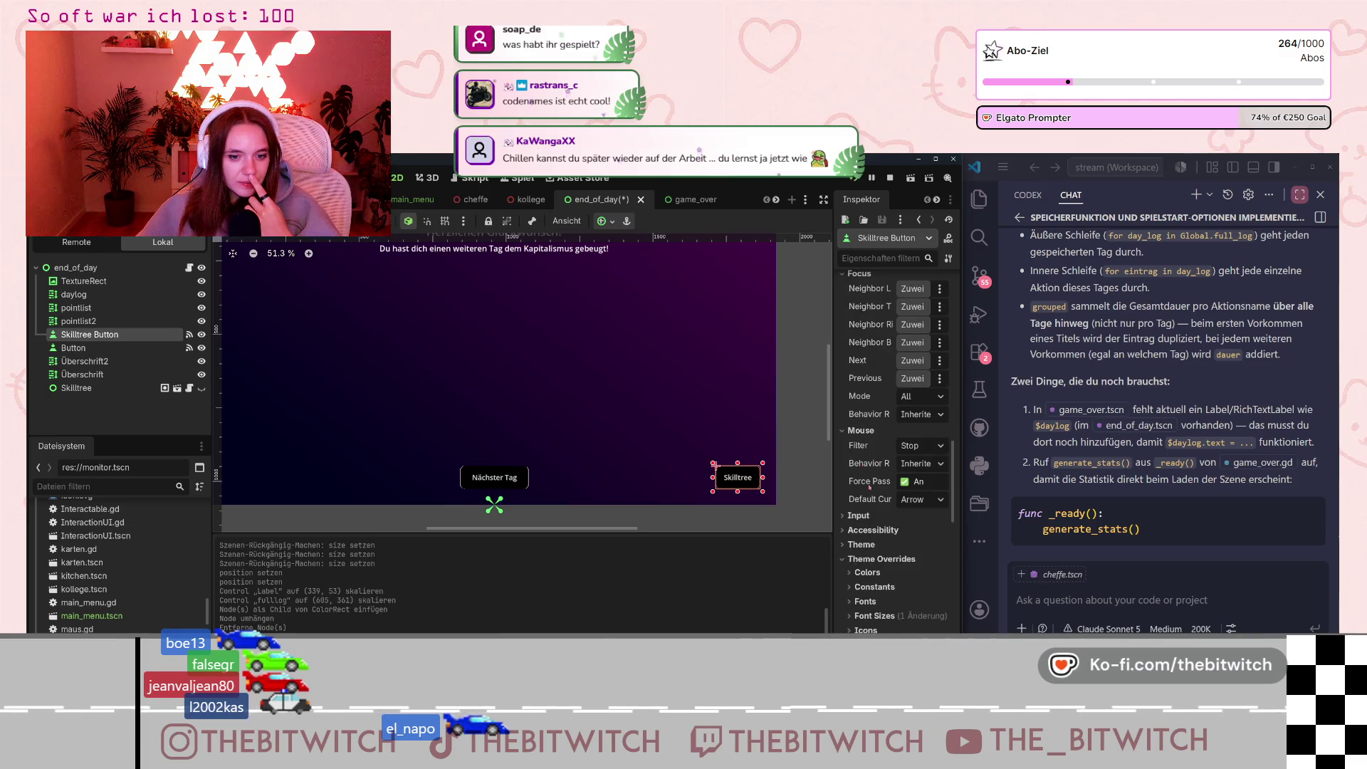
scroll(878, 558, "down", 2)
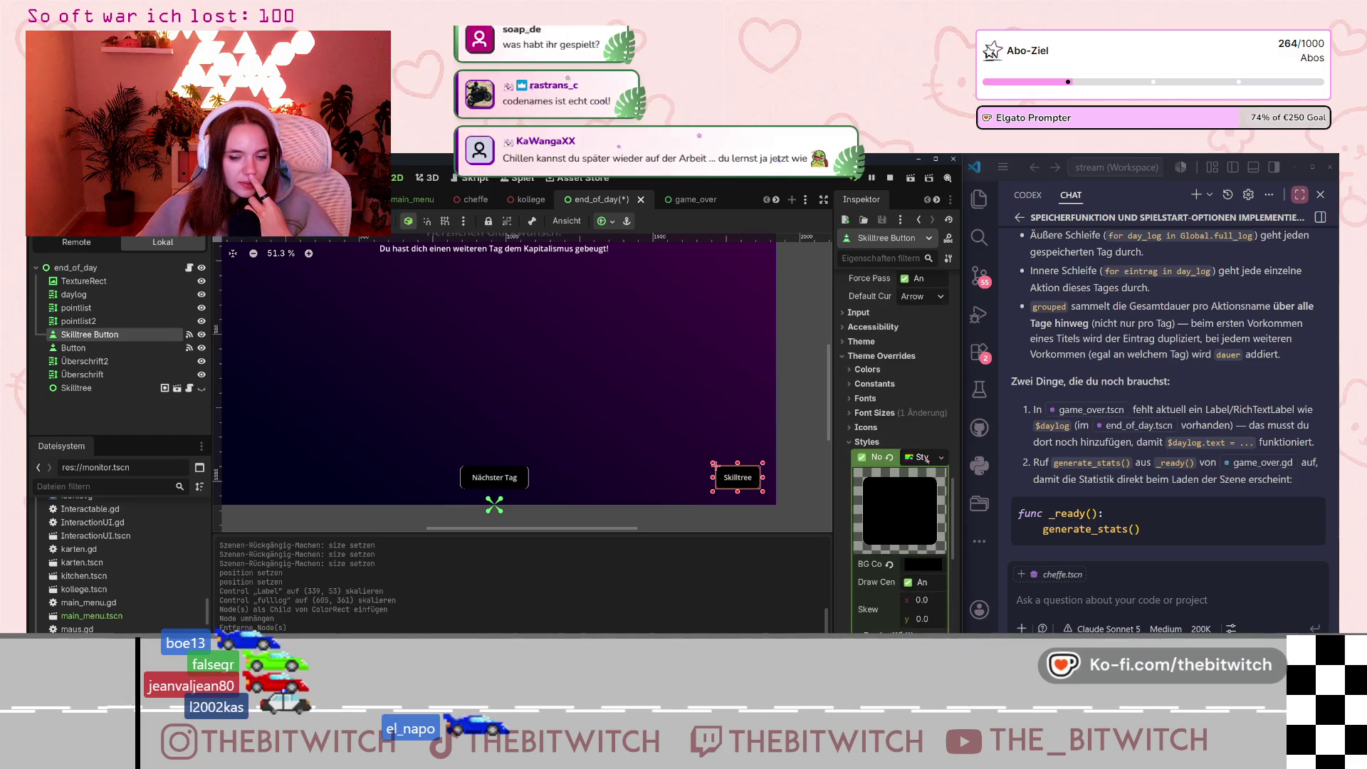
left_click(929, 460)
left_click(915, 454)
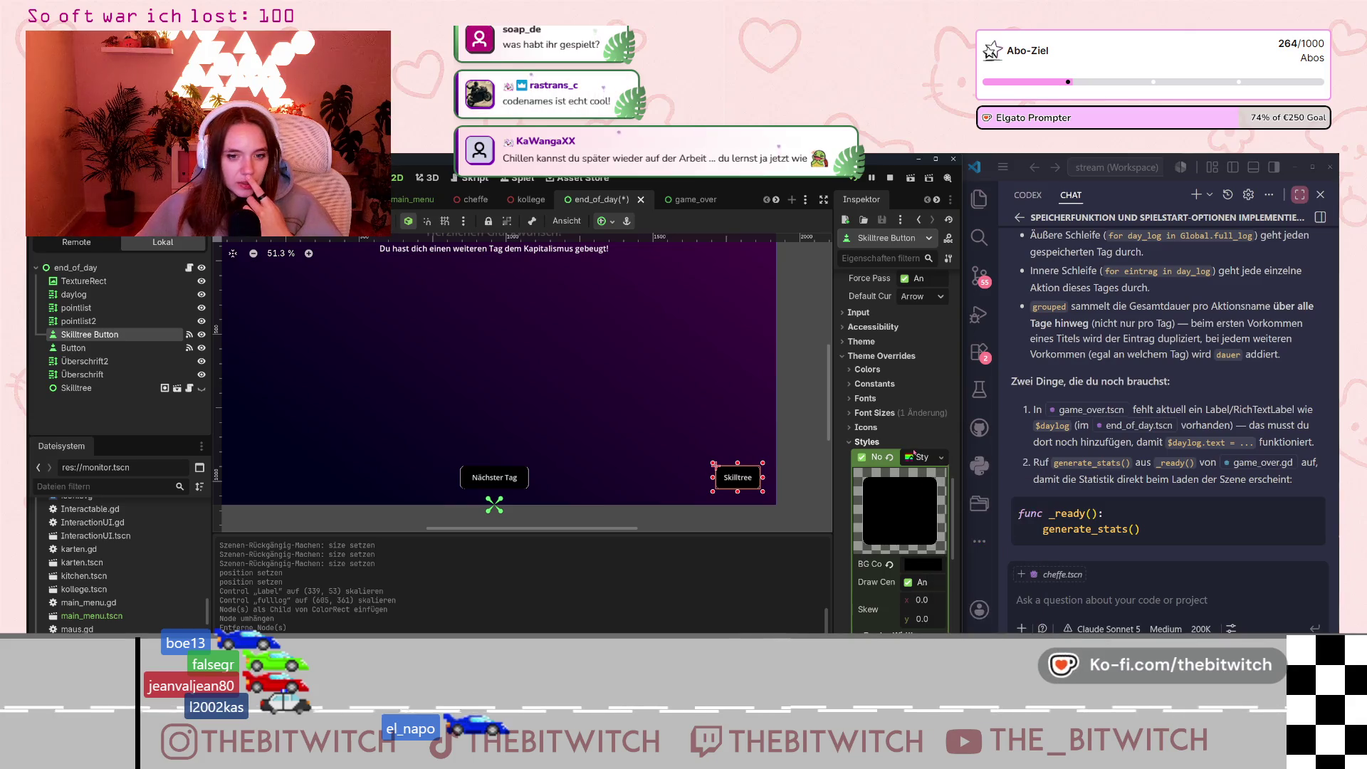
Change the Skilltree button's StyleBox background colour from solid black to transparent.
scroll(931, 535, "down", 2)
left_click(912, 511)
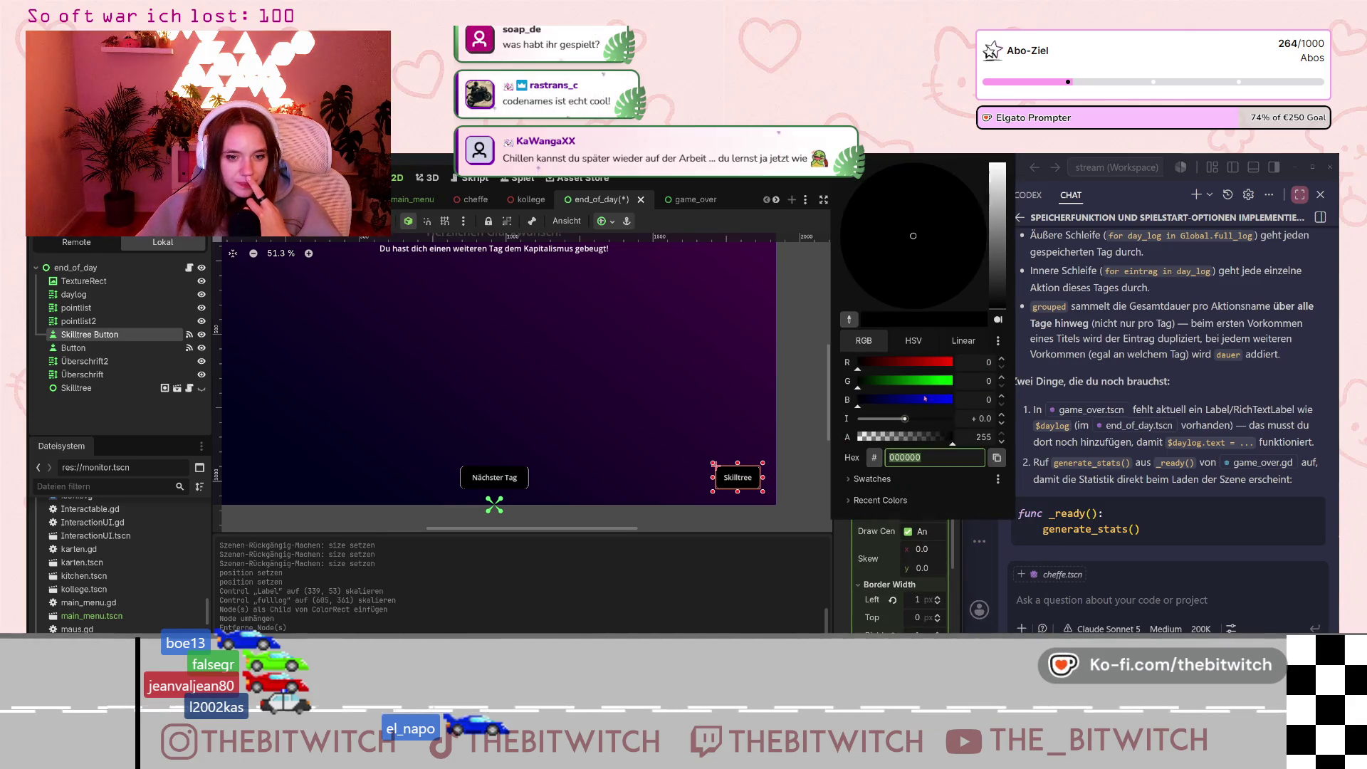
left_click(801, 468)
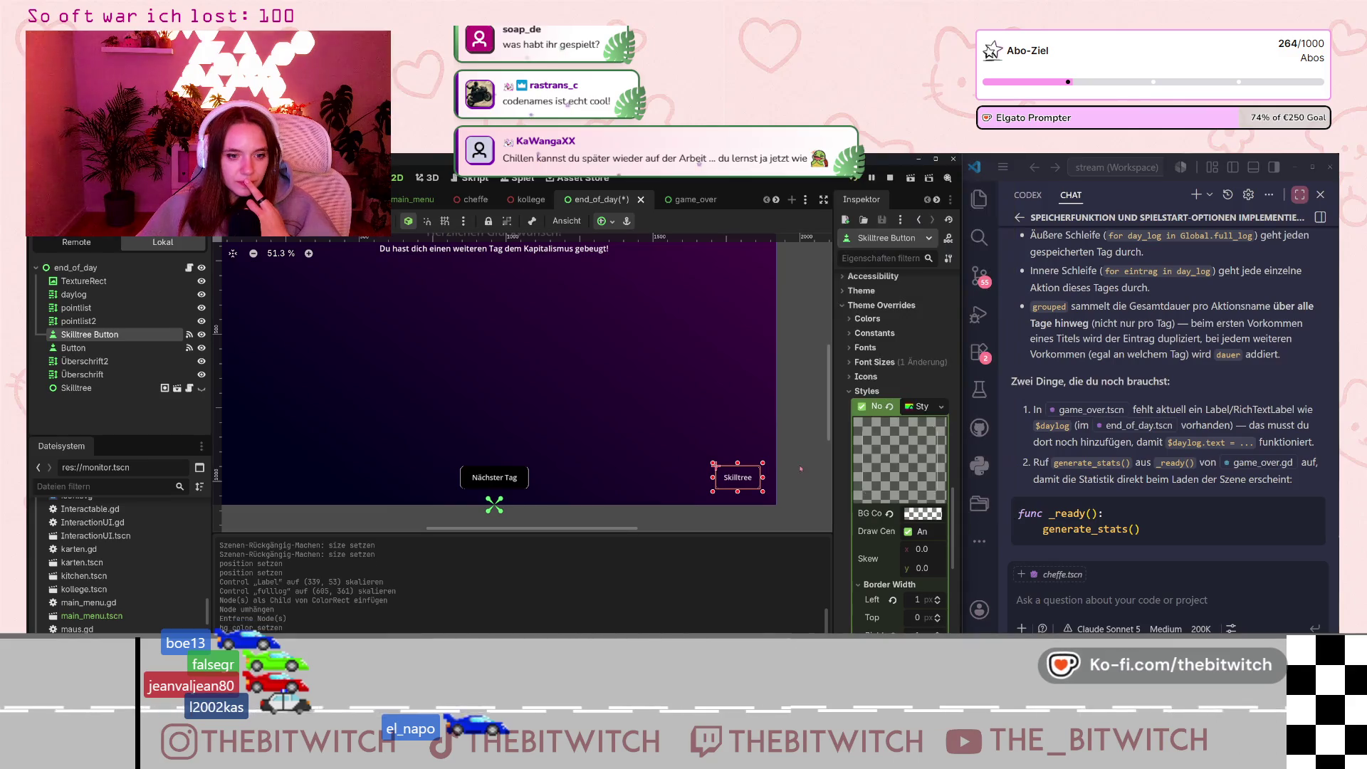
left_click(492, 483)
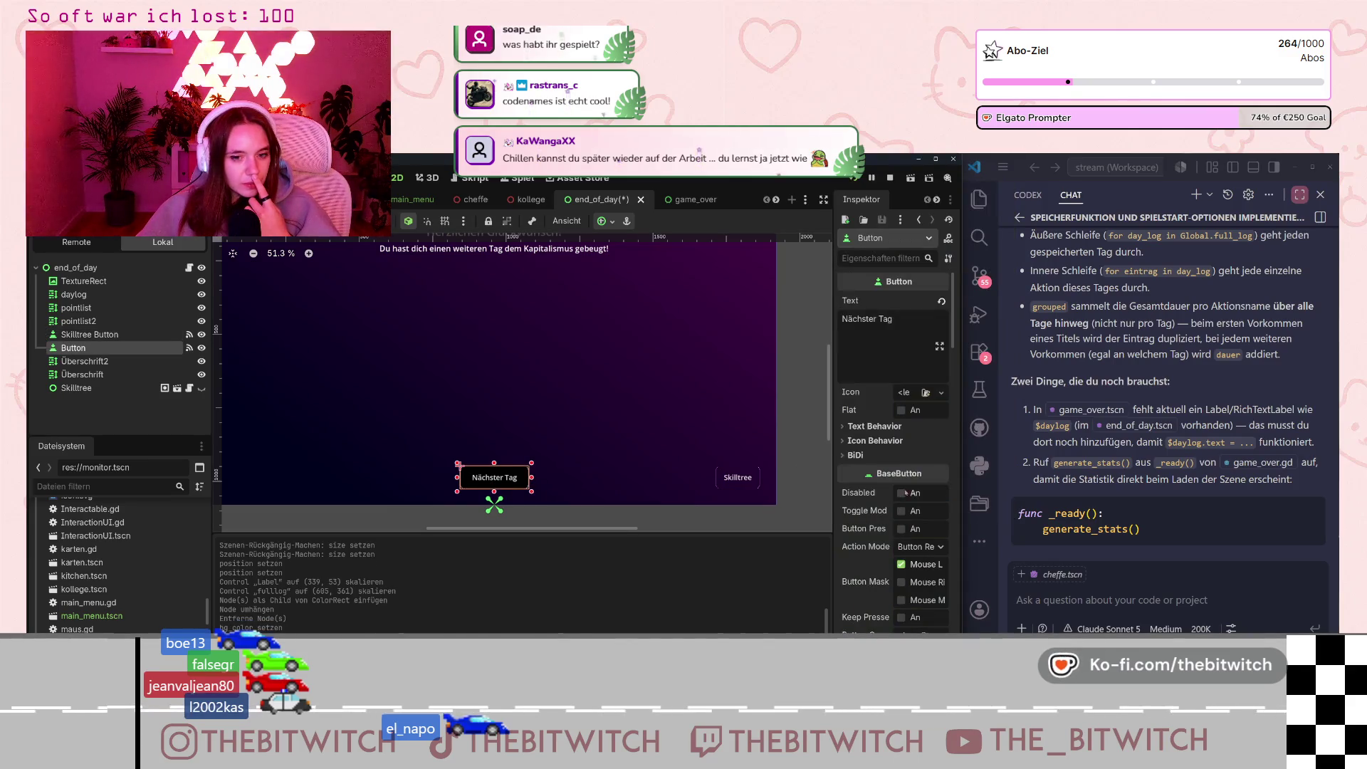
Lower the Nächster Tag button's StyleBox background alpha to 30, then save and run with F5.
scroll(891, 527, "down", 10)
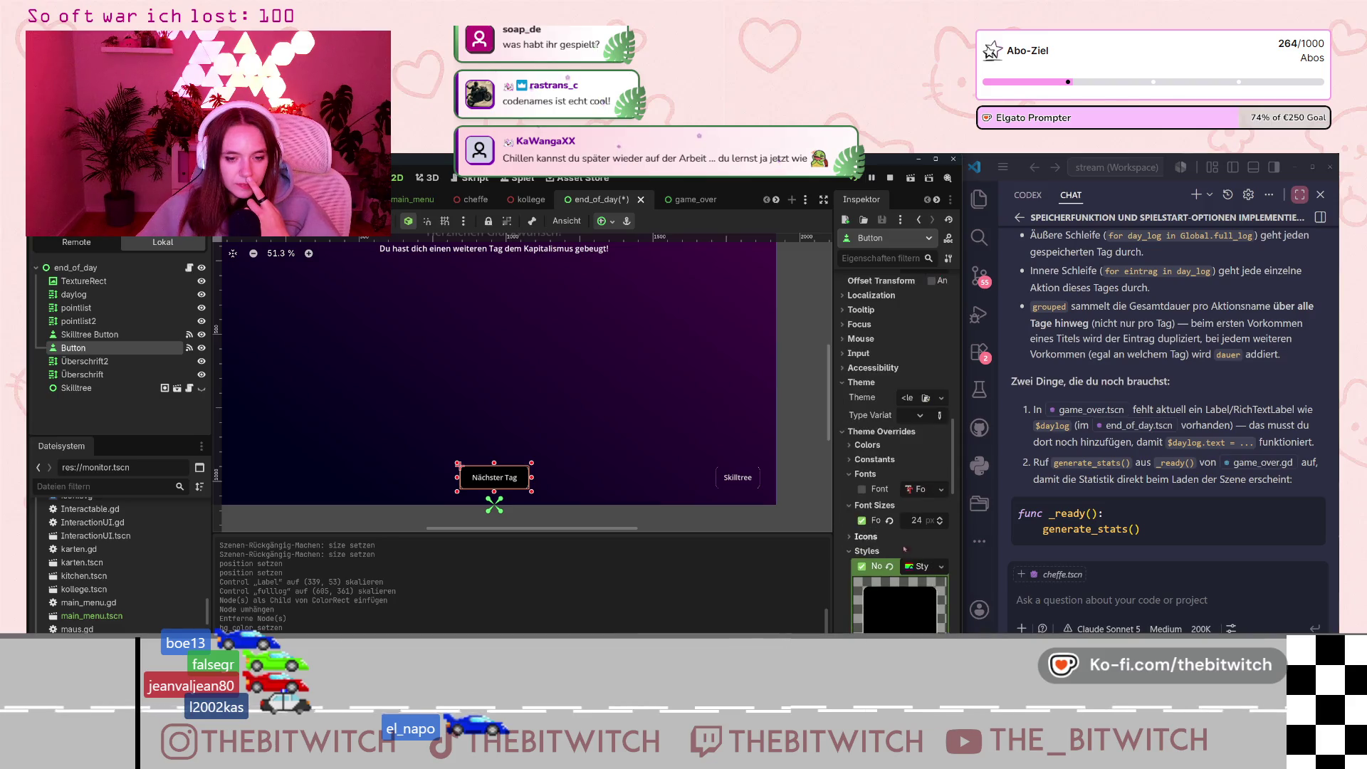
scroll(918, 562, "down", 4)
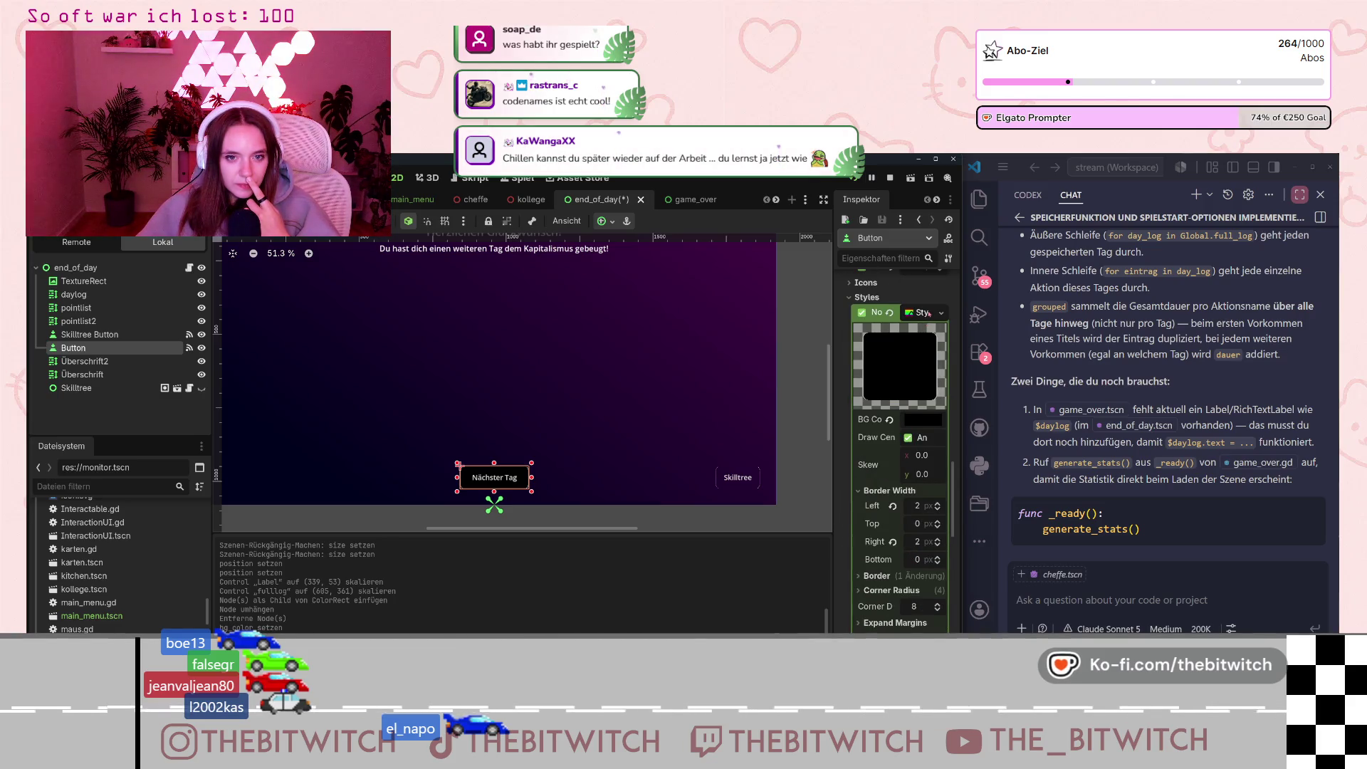
right_click(924, 373)
left_click(915, 350)
scroll(897, 463, "down", 3)
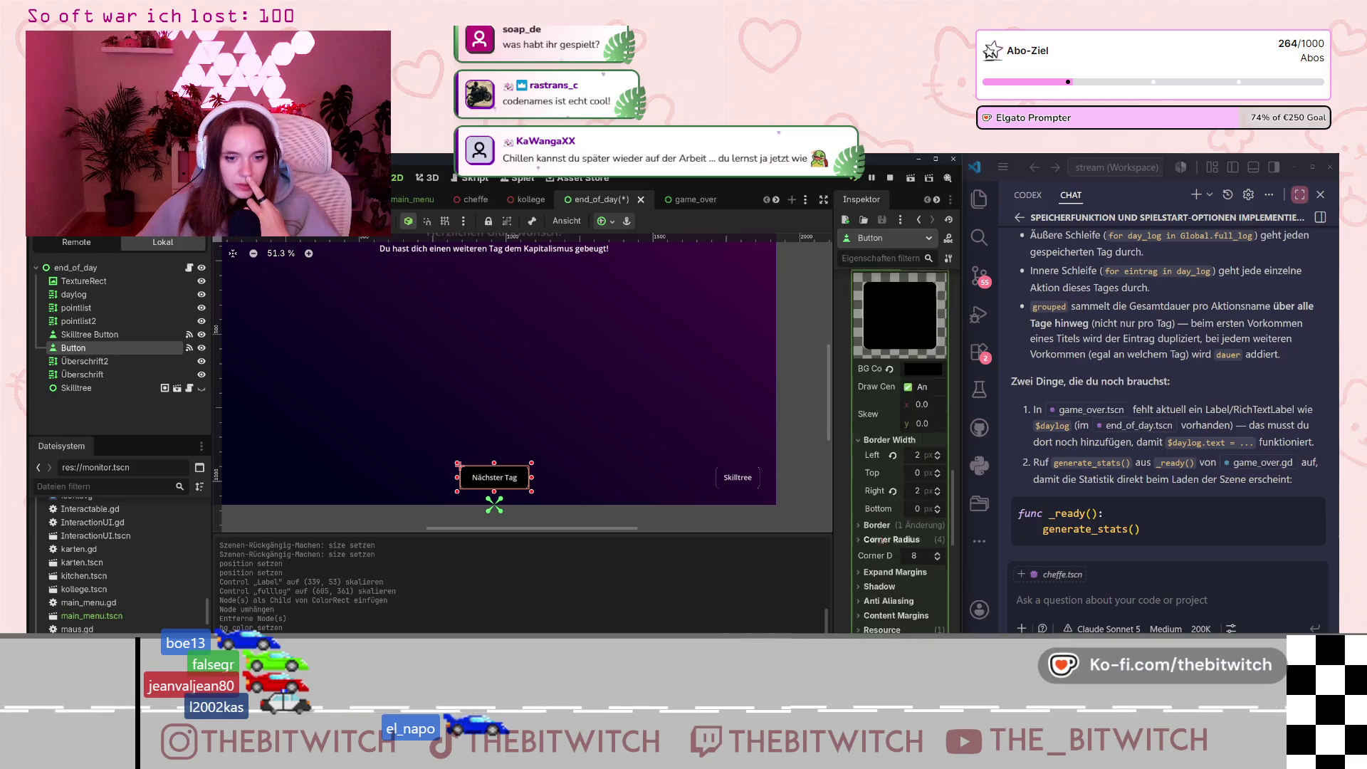
left_click(923, 318)
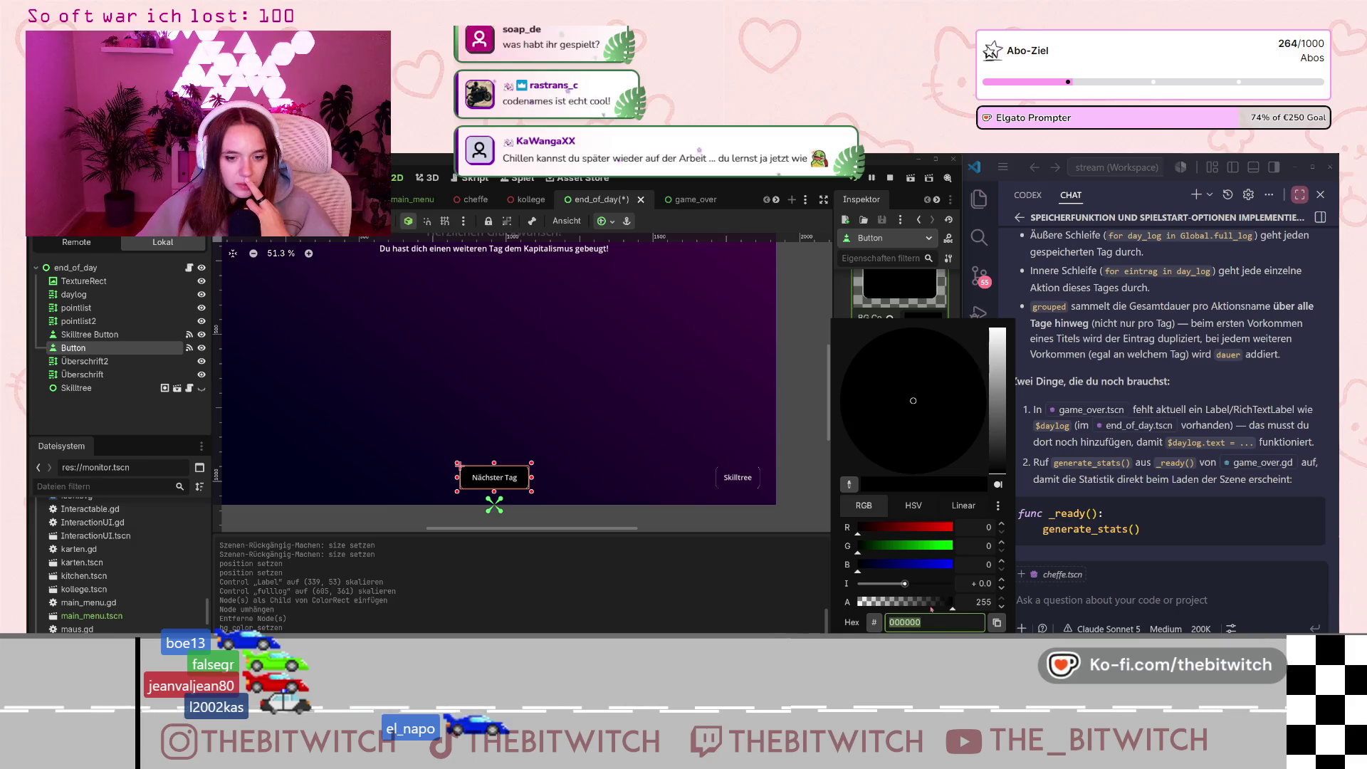
left_click_drag(953, 602, 868, 602)
left_click(834, 308)
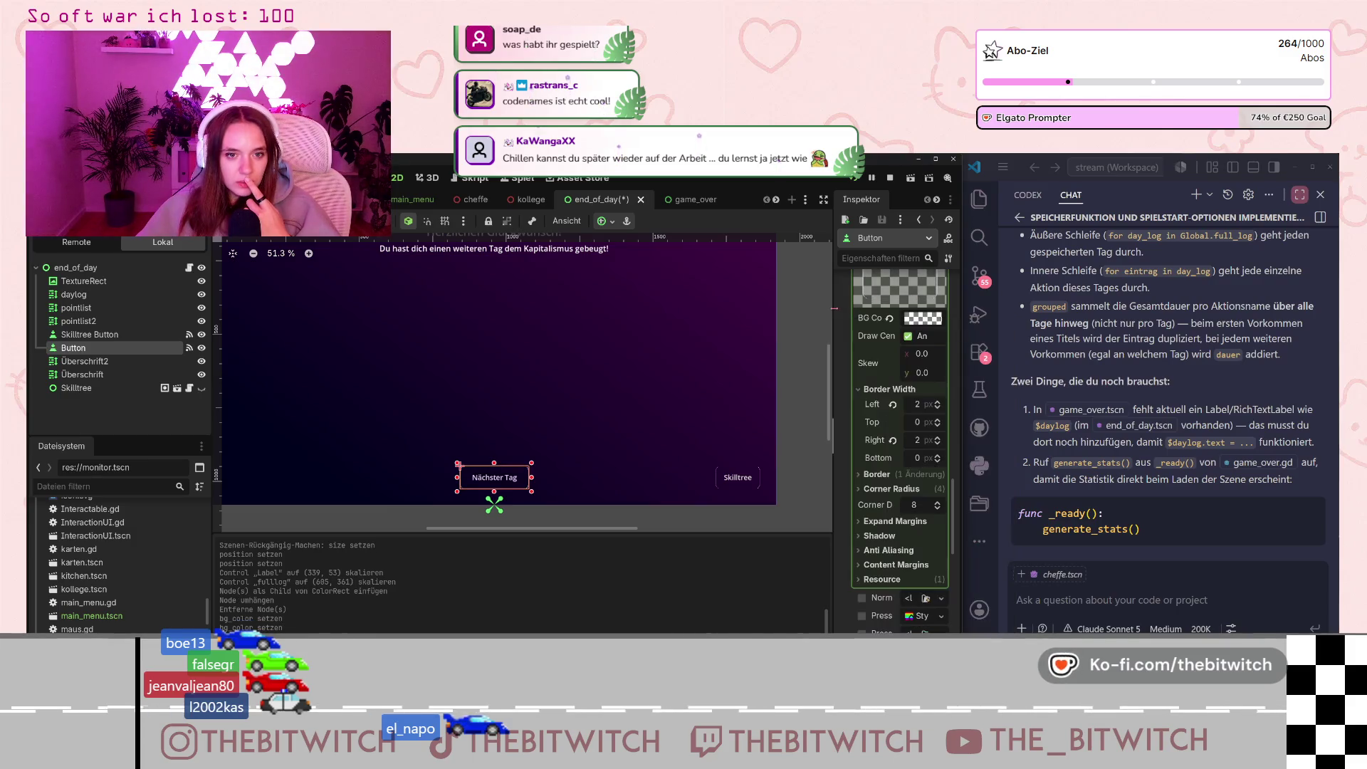
scroll(904, 460, "down", 5)
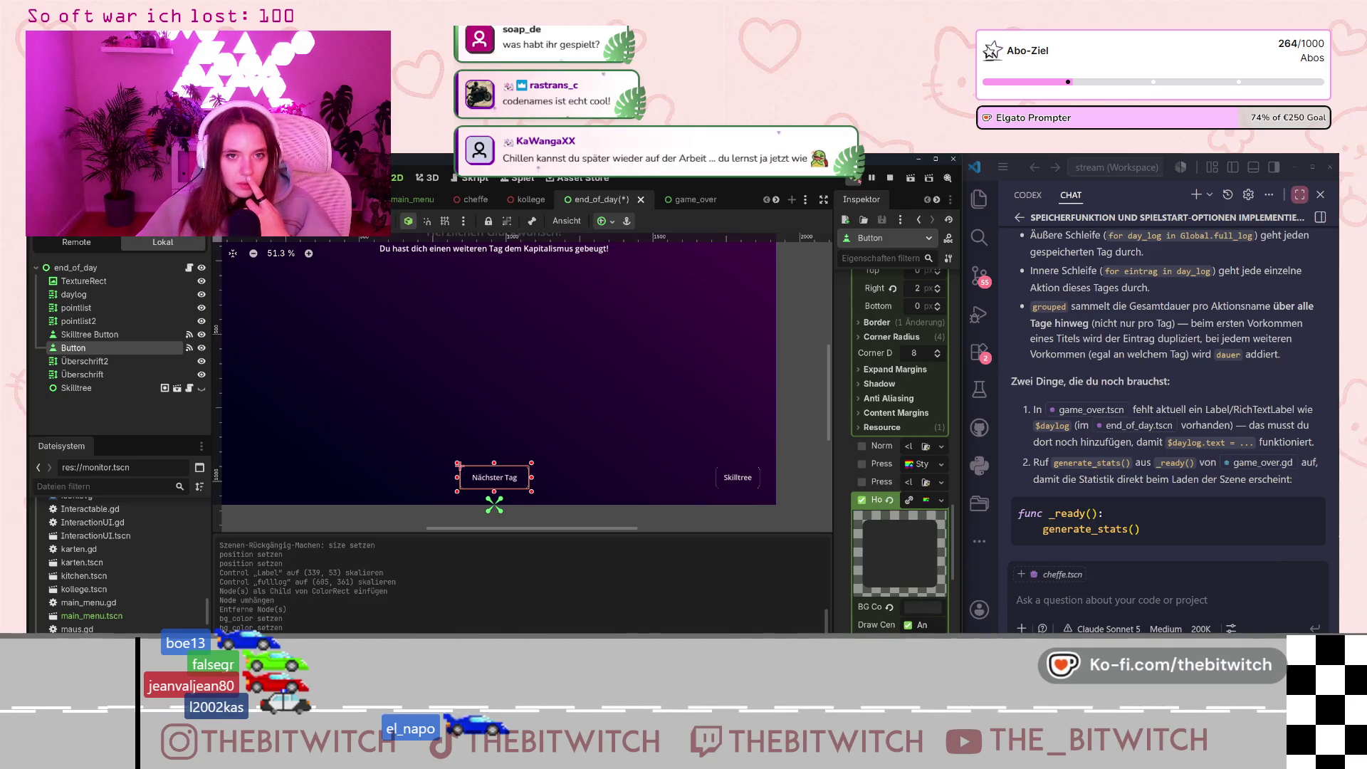
scroll(753, 326, "down", 2)
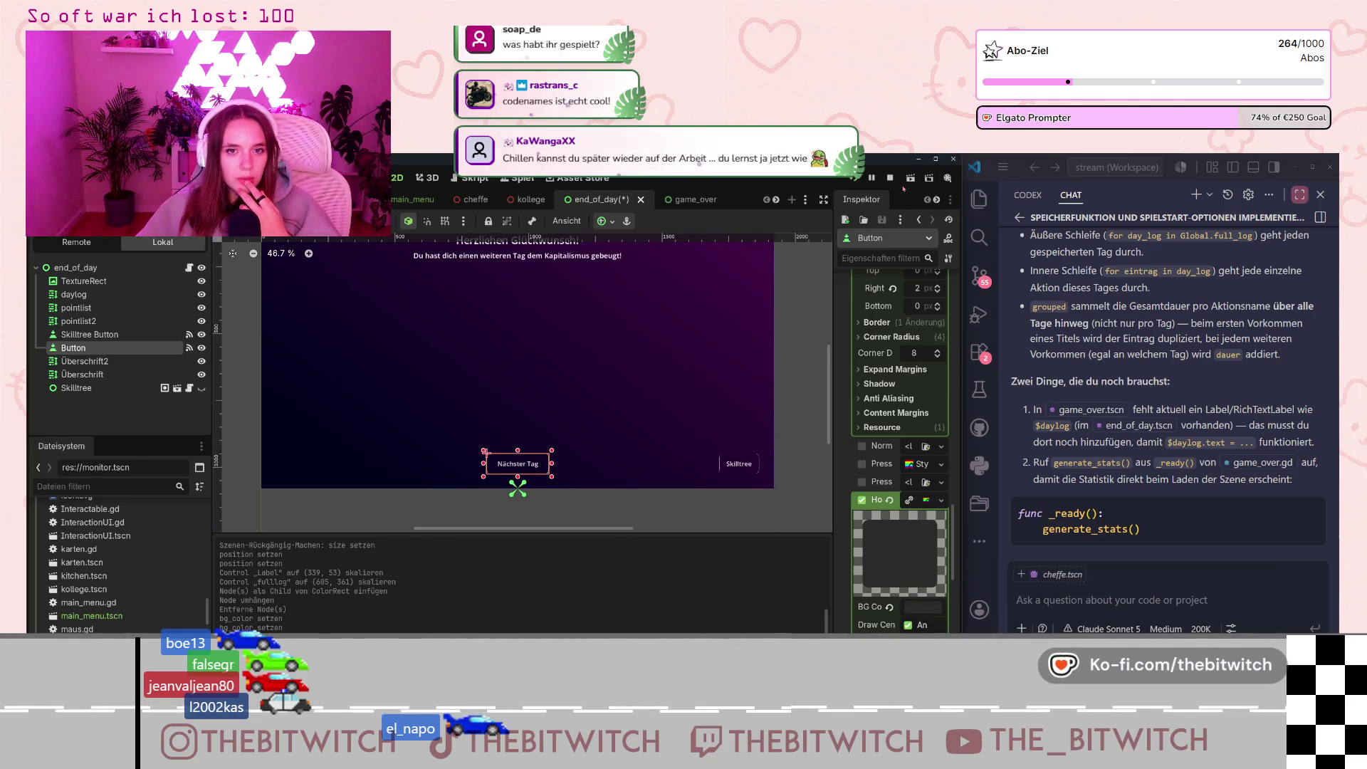
key("F5")
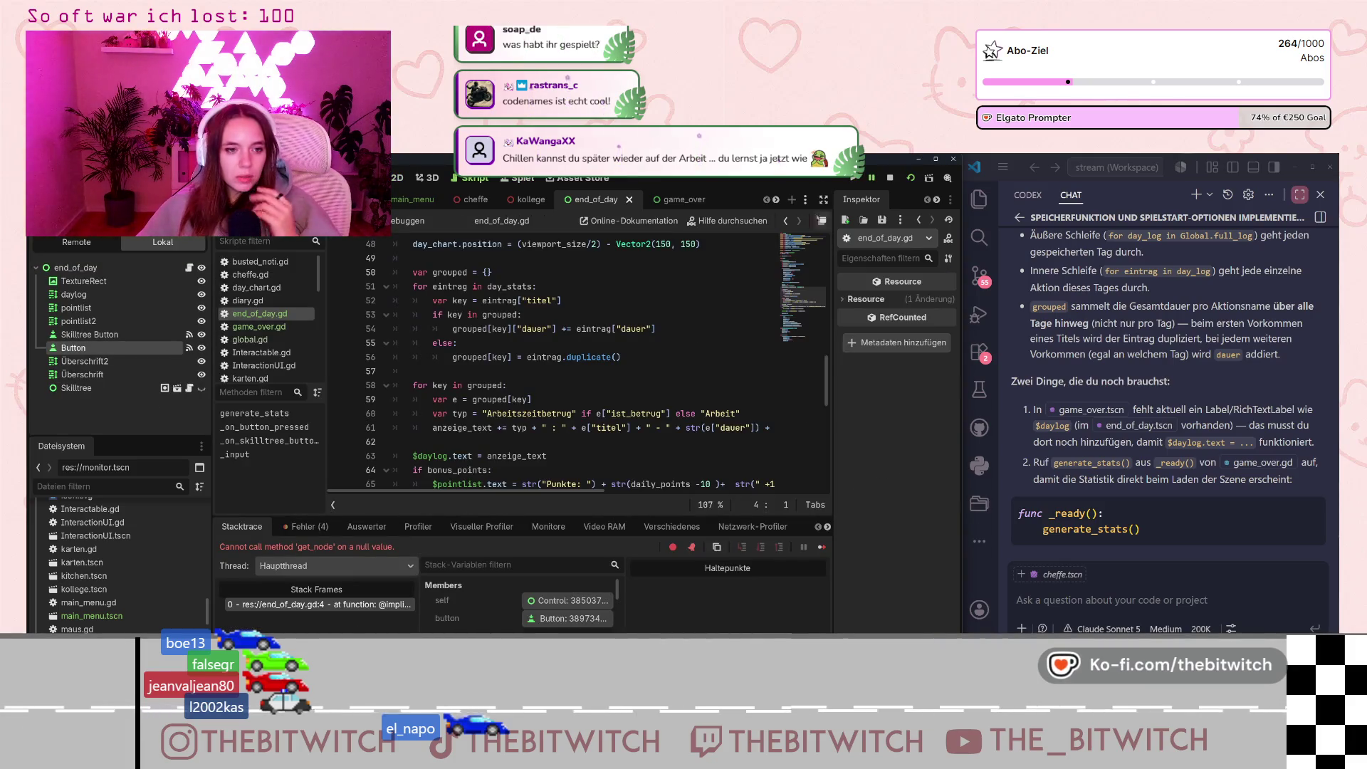
Run the game, load the save, and walk through the office to the lounge sofa.
key("F5")
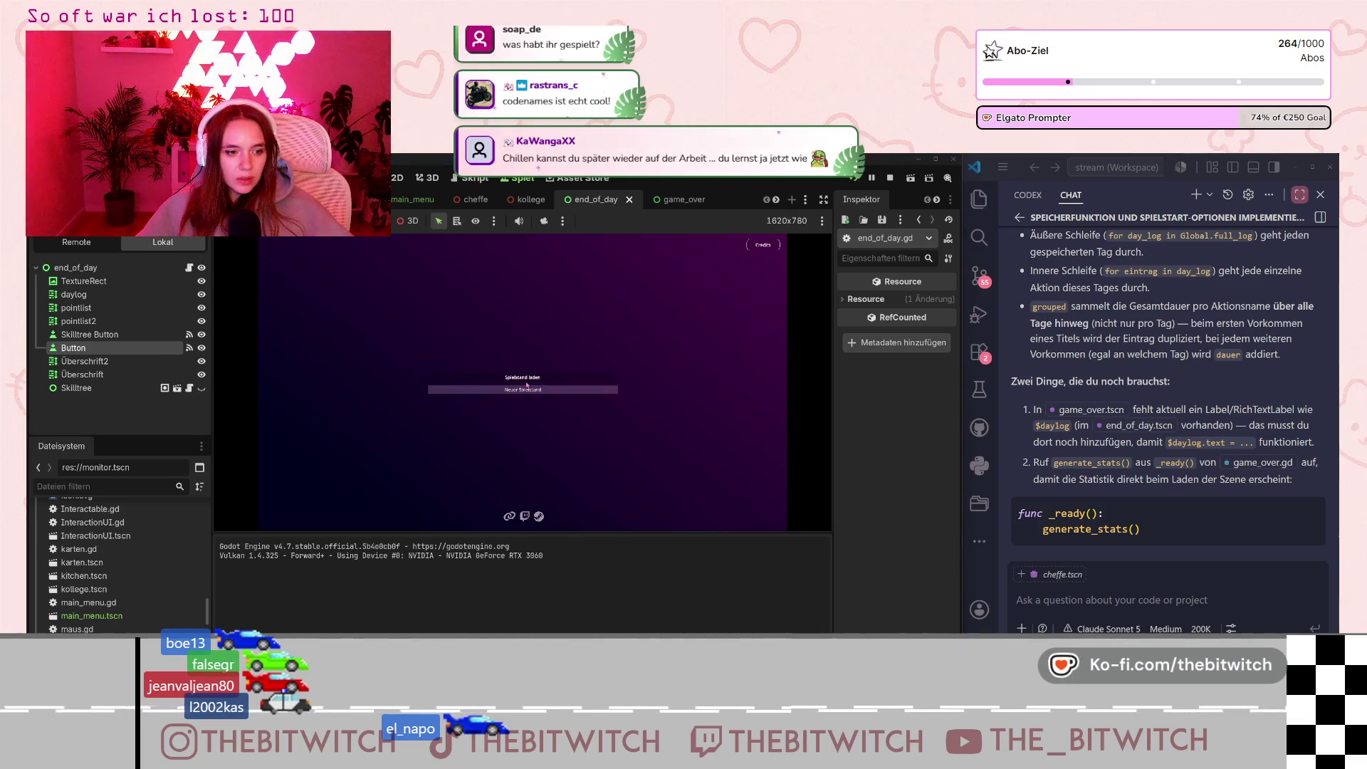
left_click(529, 380)
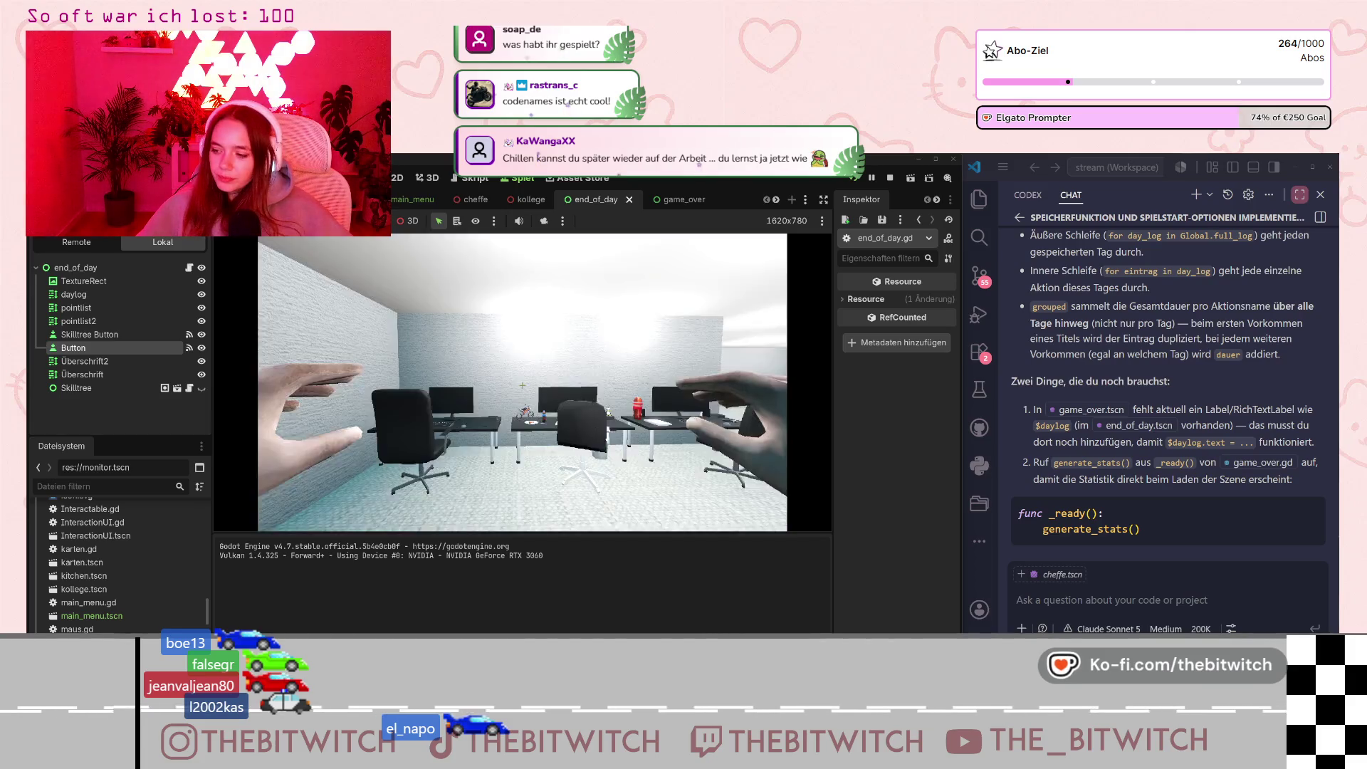
key("w")
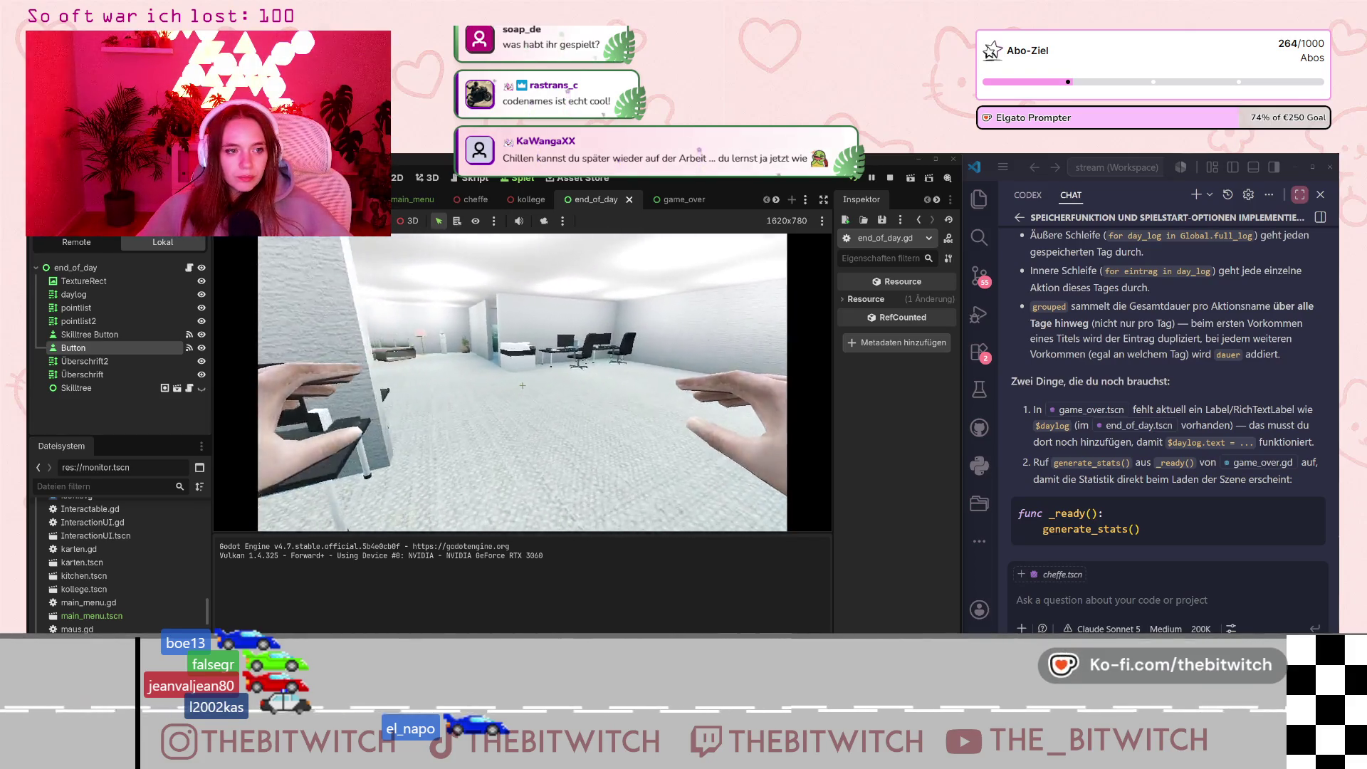
key("w")
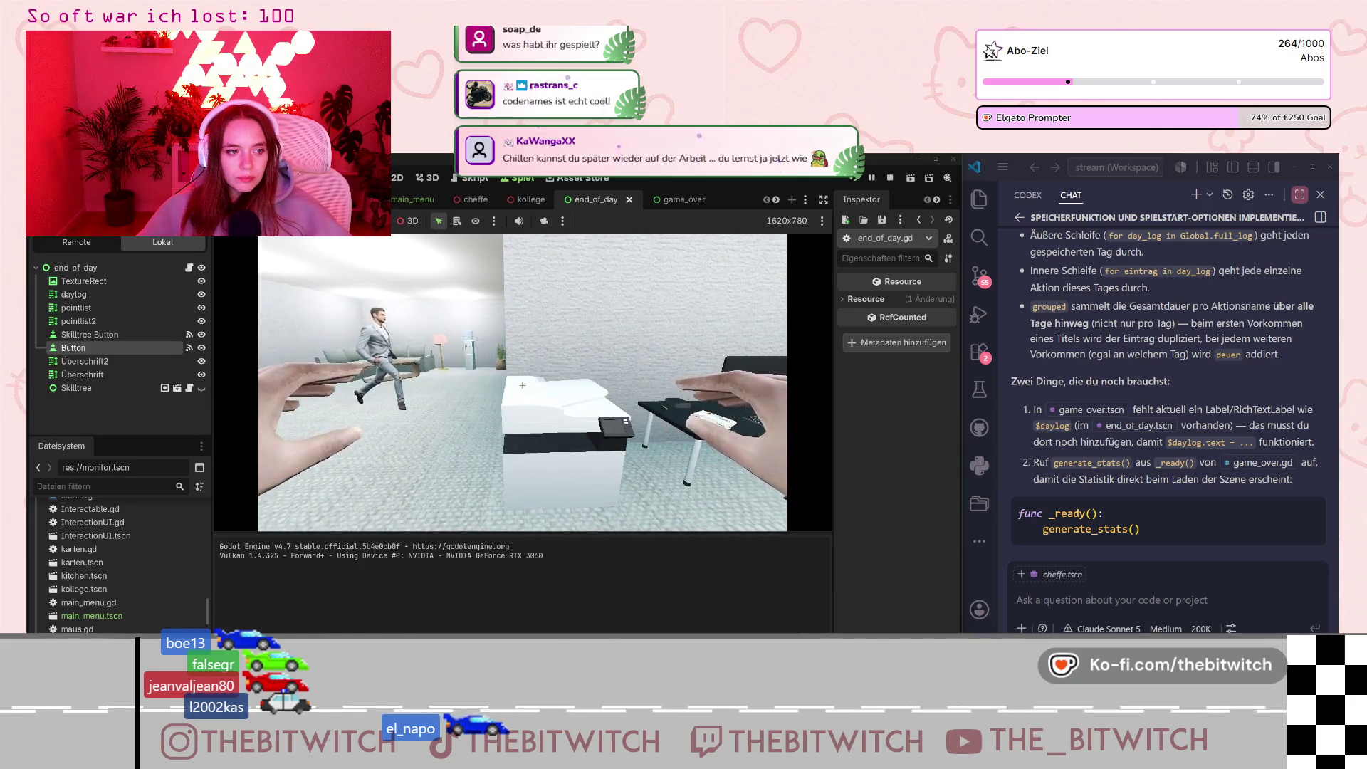
key("w")
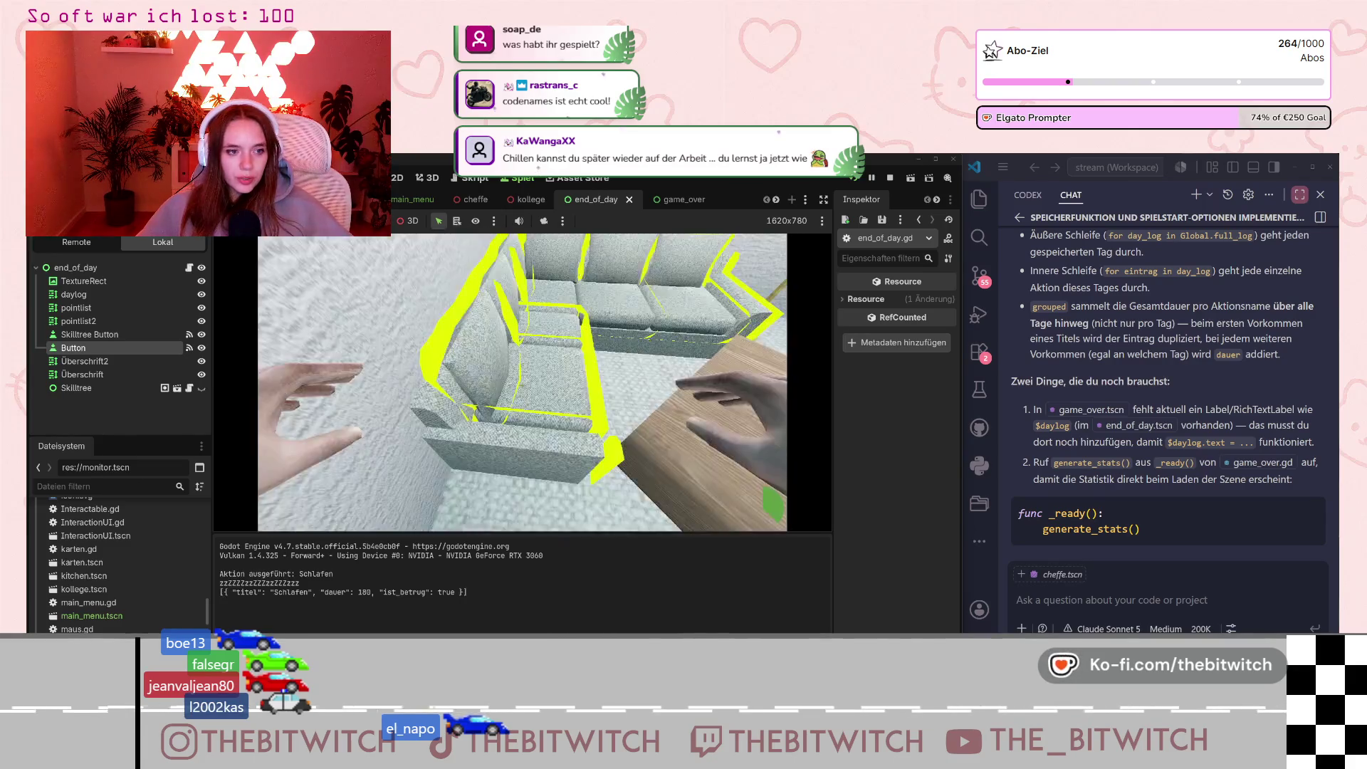
Sleep to end the day, try the Skilltree button, and open skilltree.tscn in the editor.
key("e")
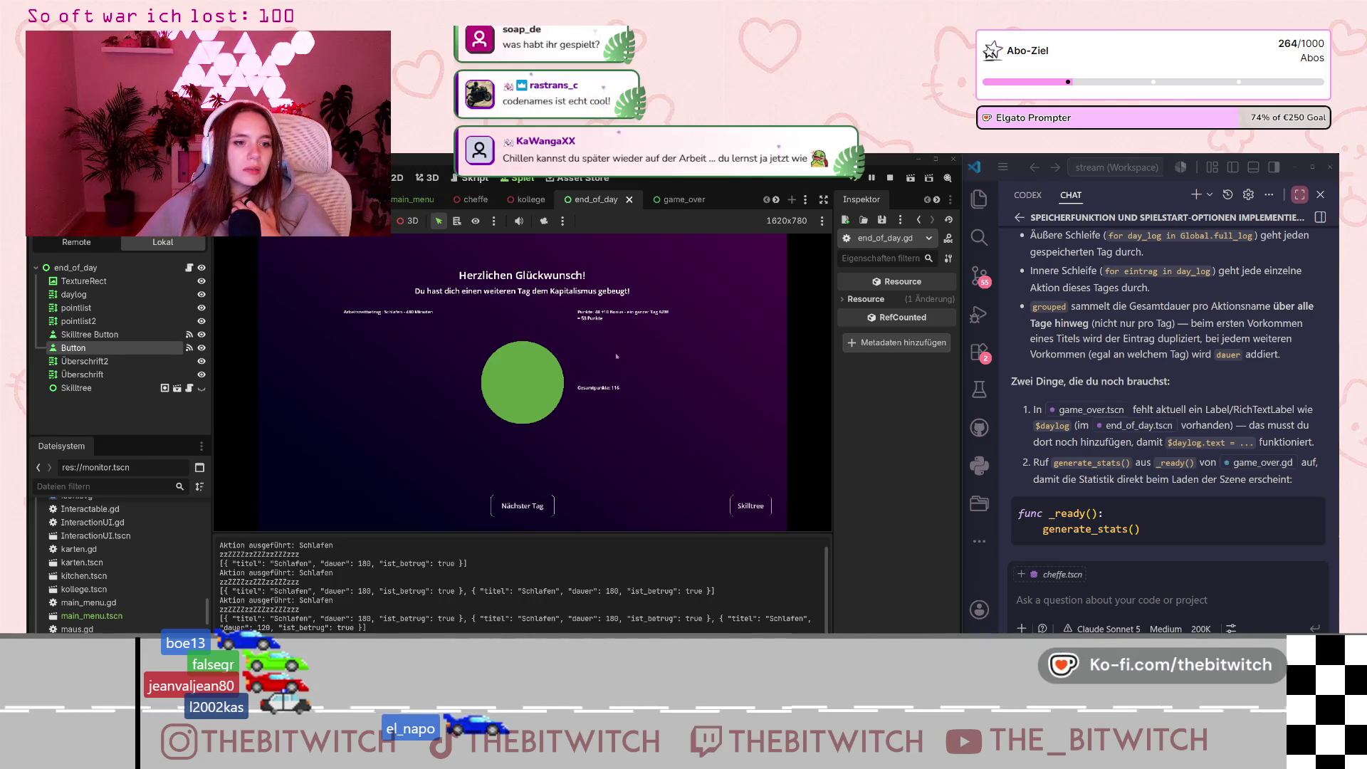
left_click(751, 506)
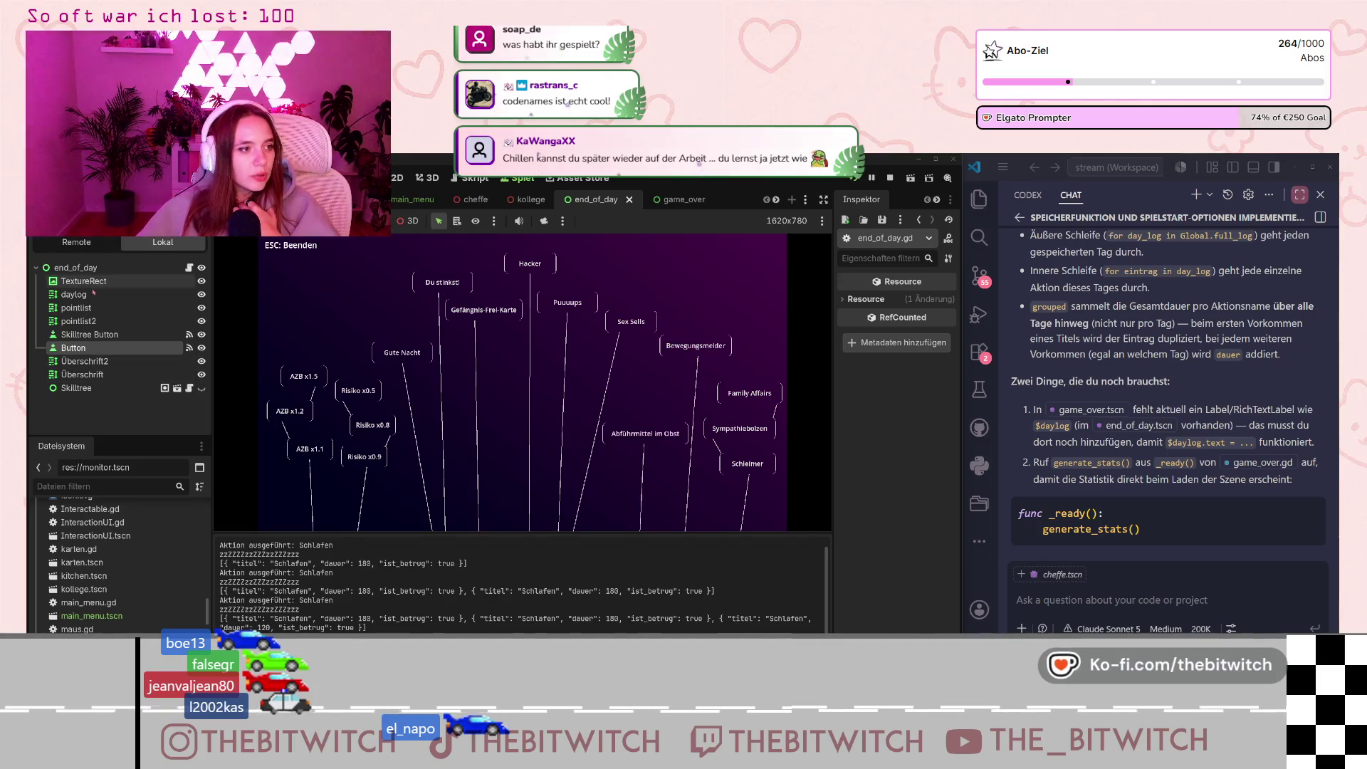
left_click(175, 389)
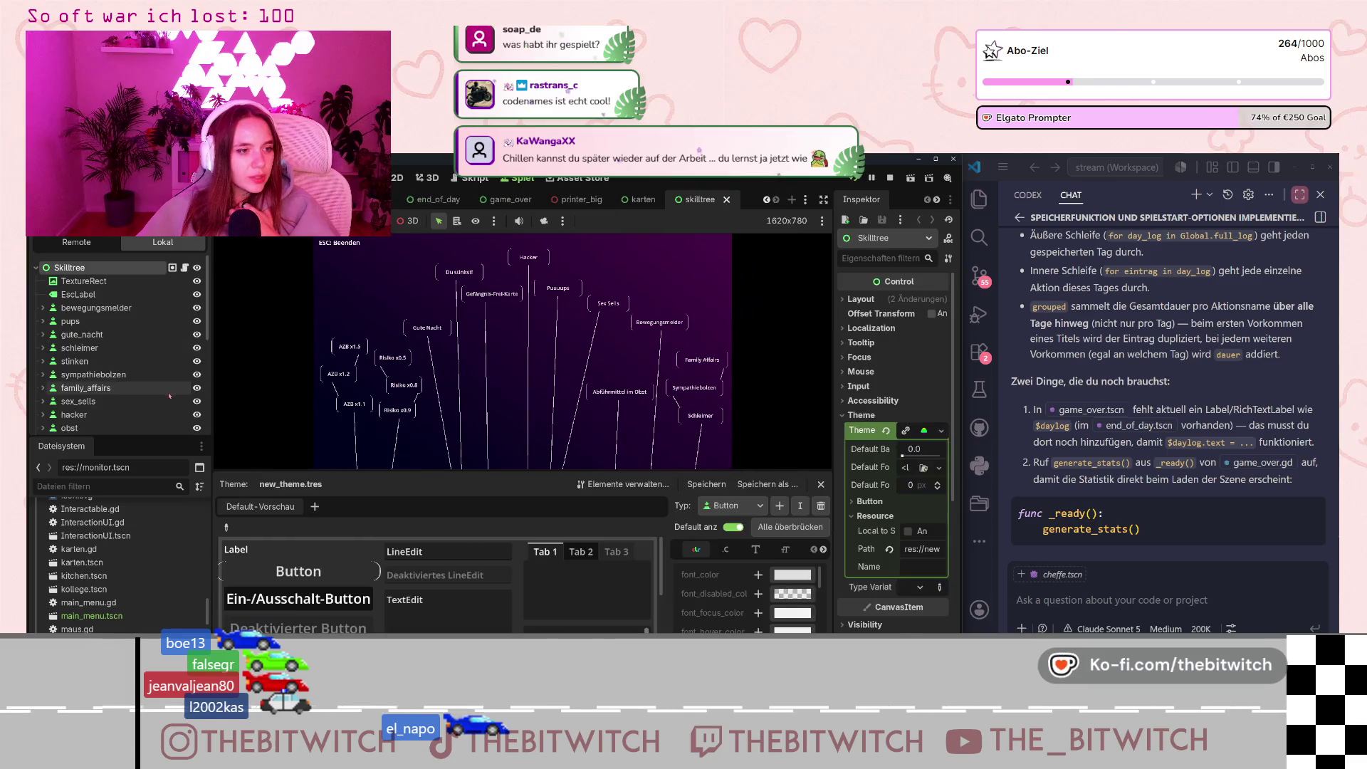
Select the gute_nacht button and browse its layout and theme override sections.
scroll(890, 517, "down", 5)
scroll(890, 516, "up", 5)
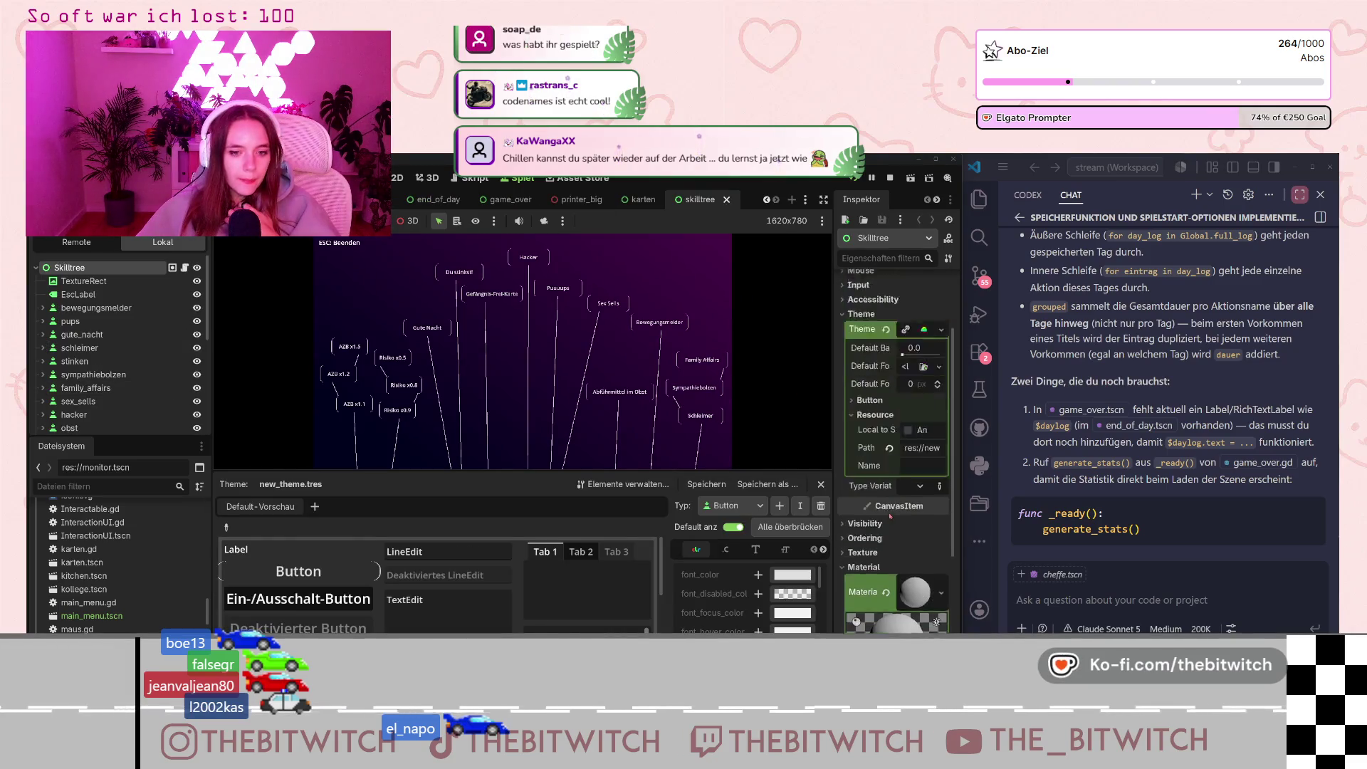
scroll(69, 349, "down", 1)
left_click(79, 314)
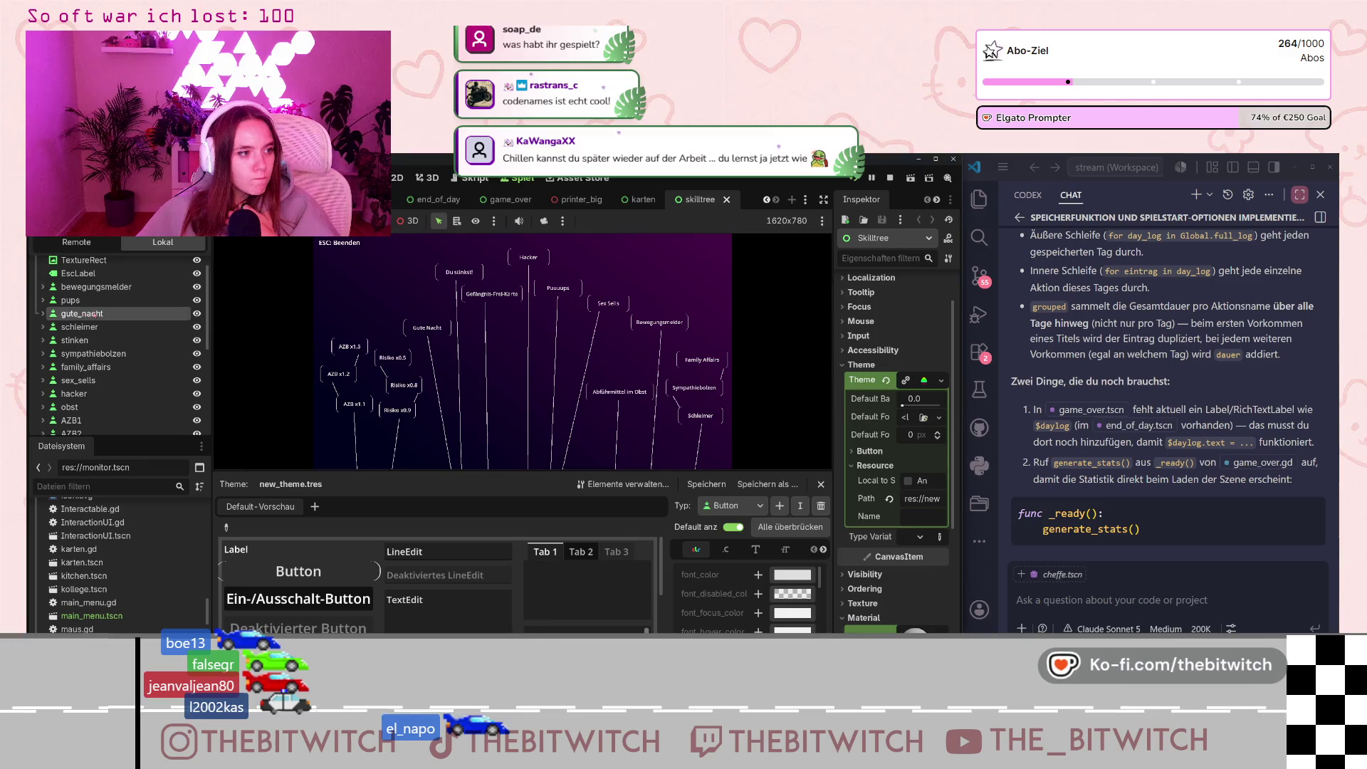
scroll(899, 459, "down", 5)
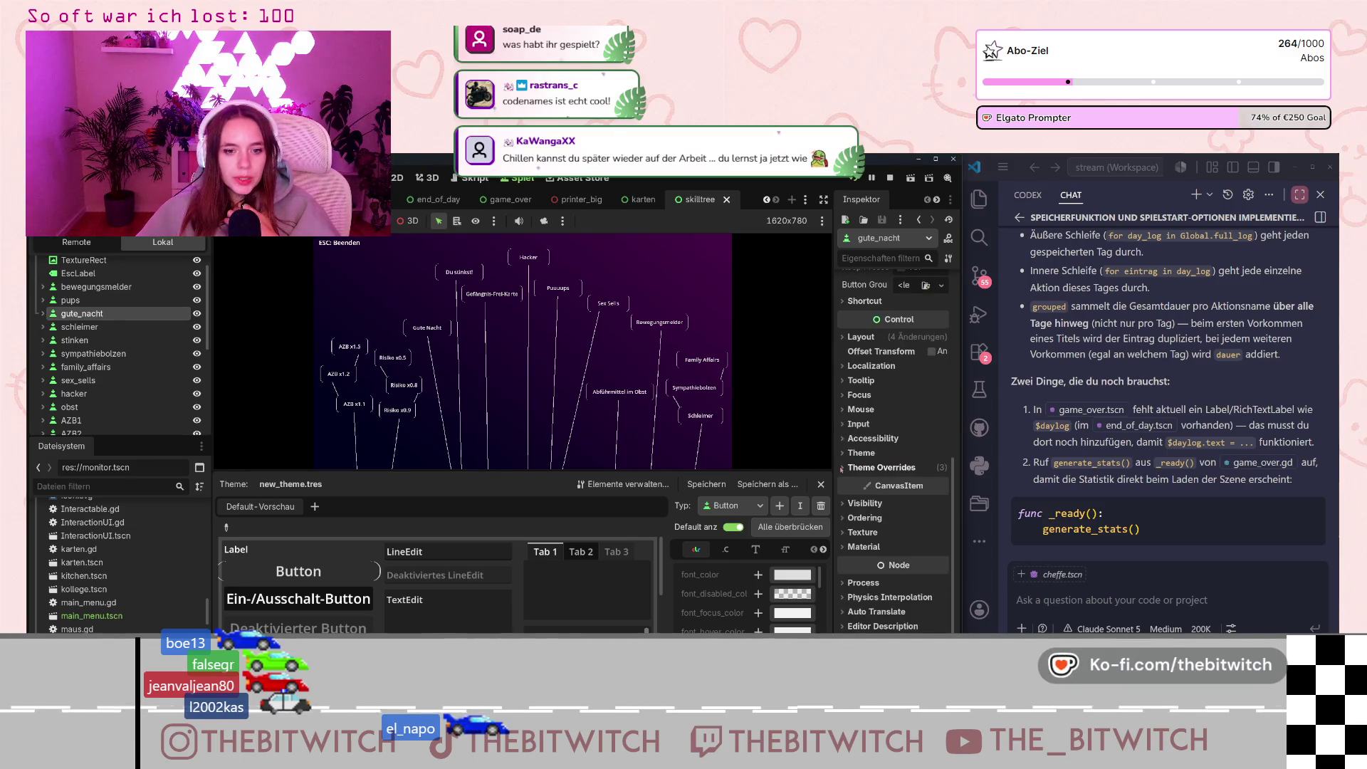
left_click(842, 468)
scroll(883, 484, "down", 2)
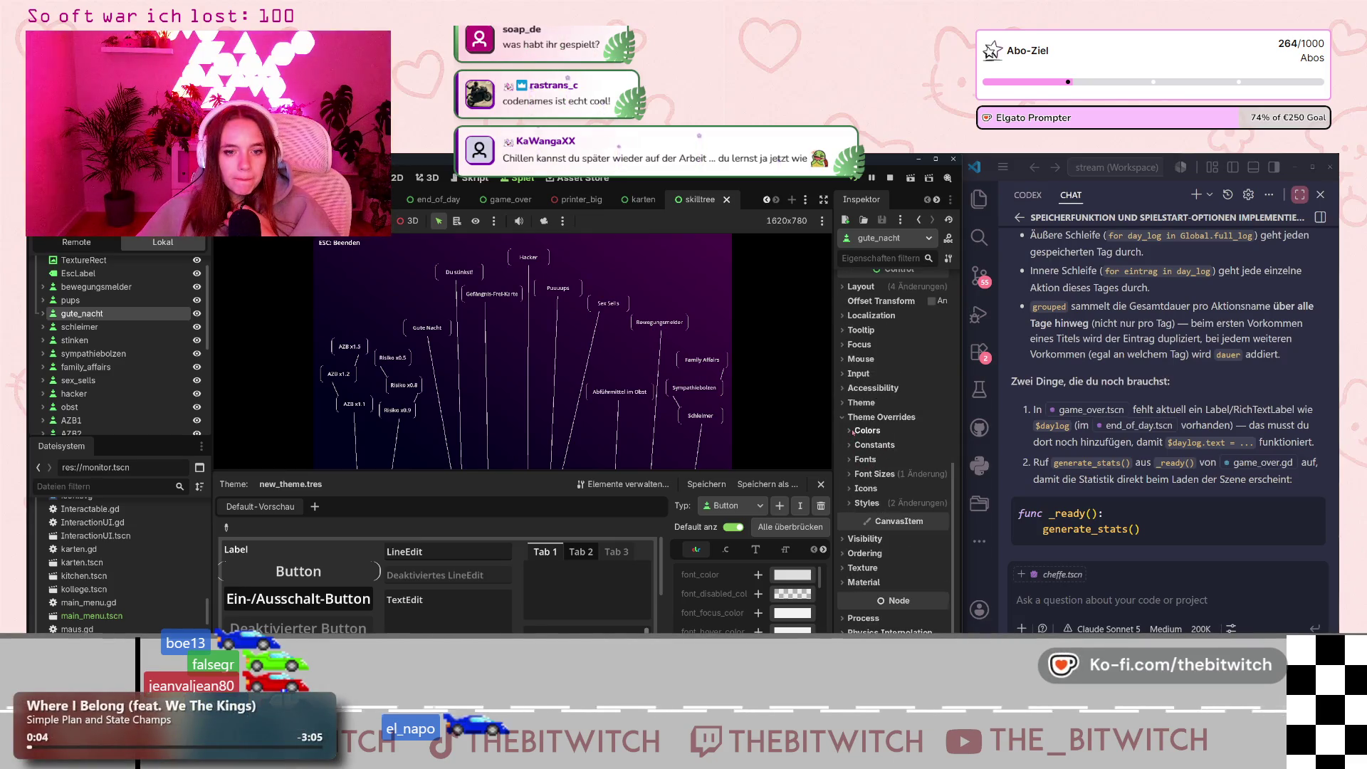
scroll(862, 426, "up", 3)
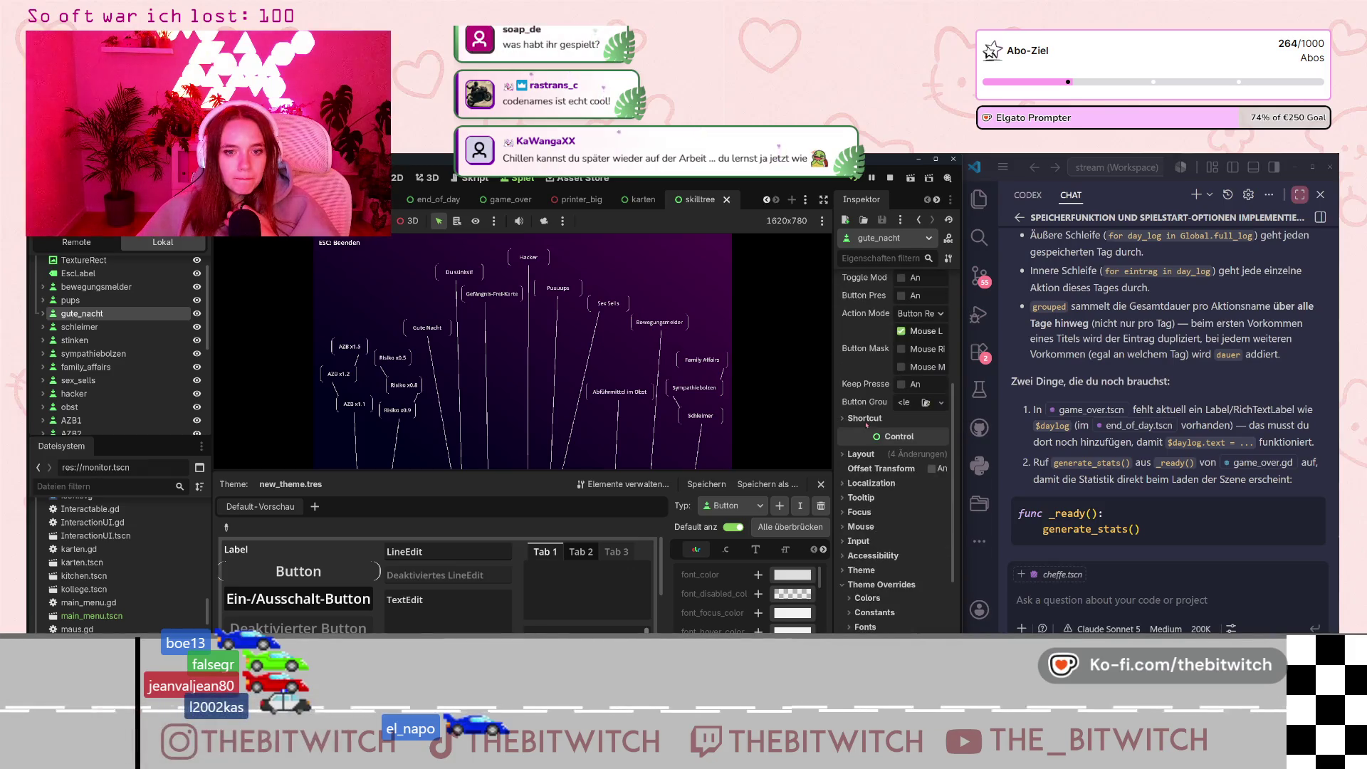
left_click(858, 353)
scroll(872, 486, "down", 2)
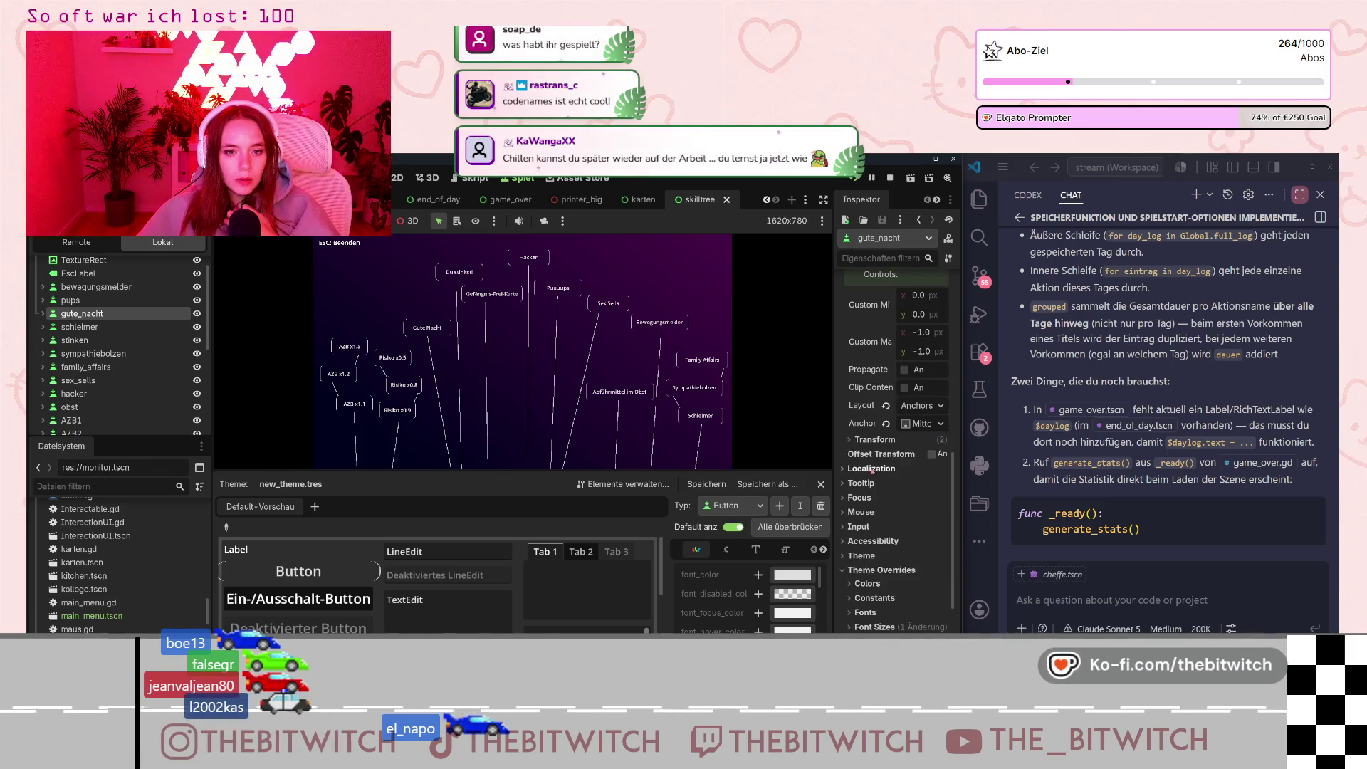
left_click(851, 507)
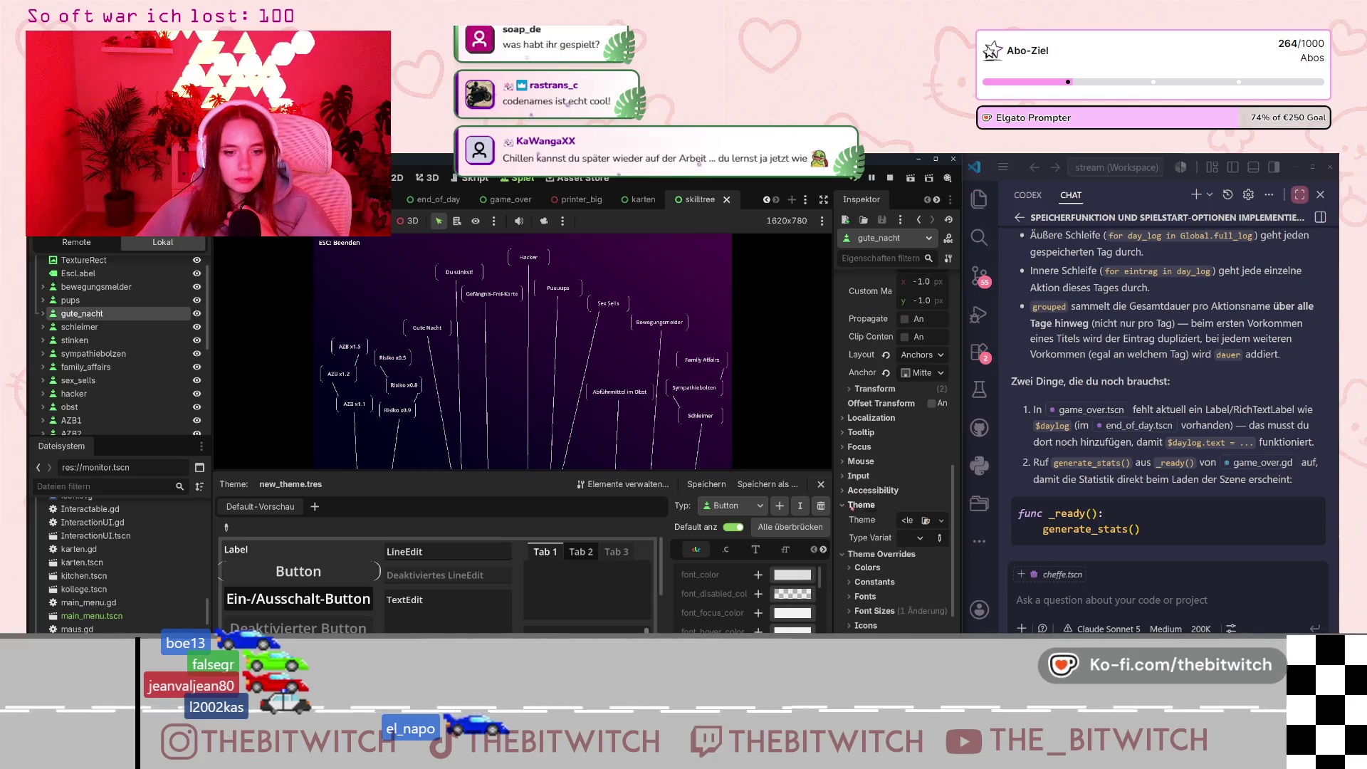
scroll(851, 508, "down", 5)
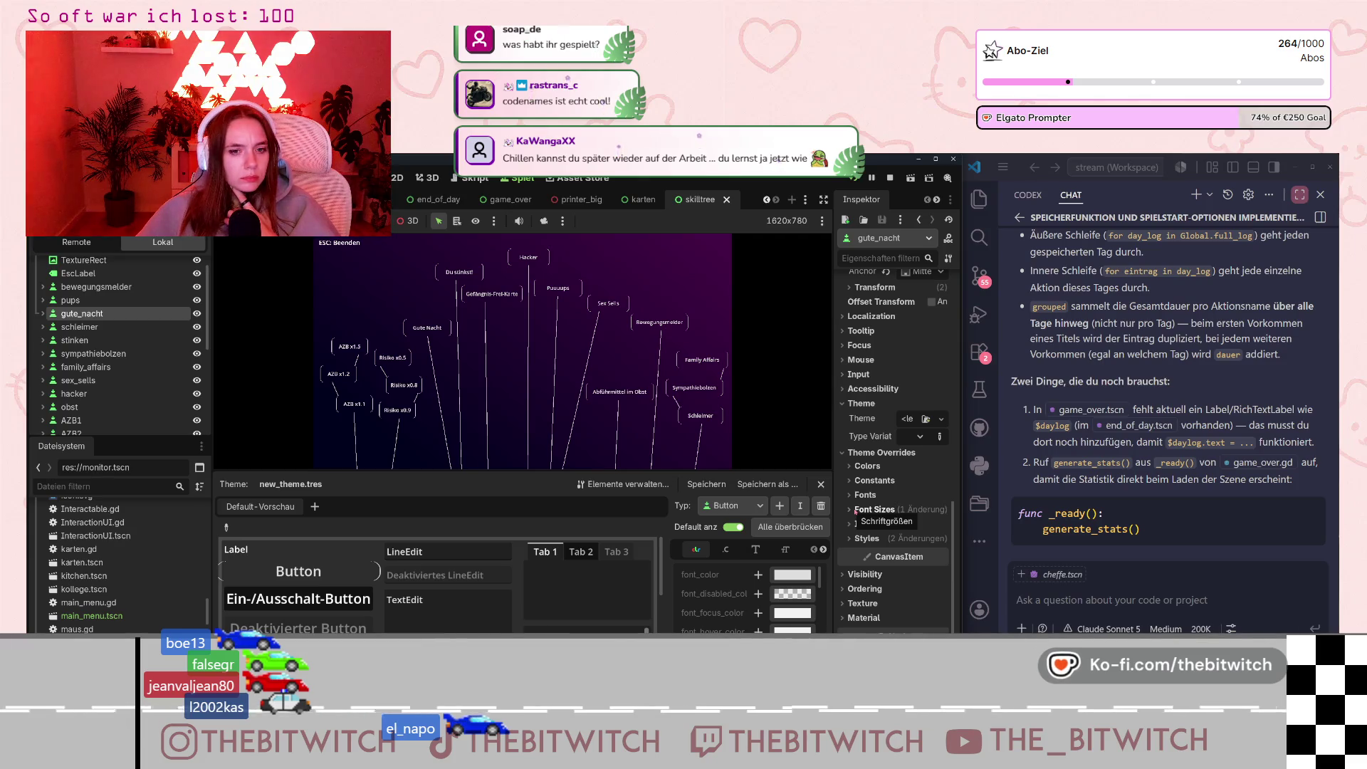
left_click(43, 313)
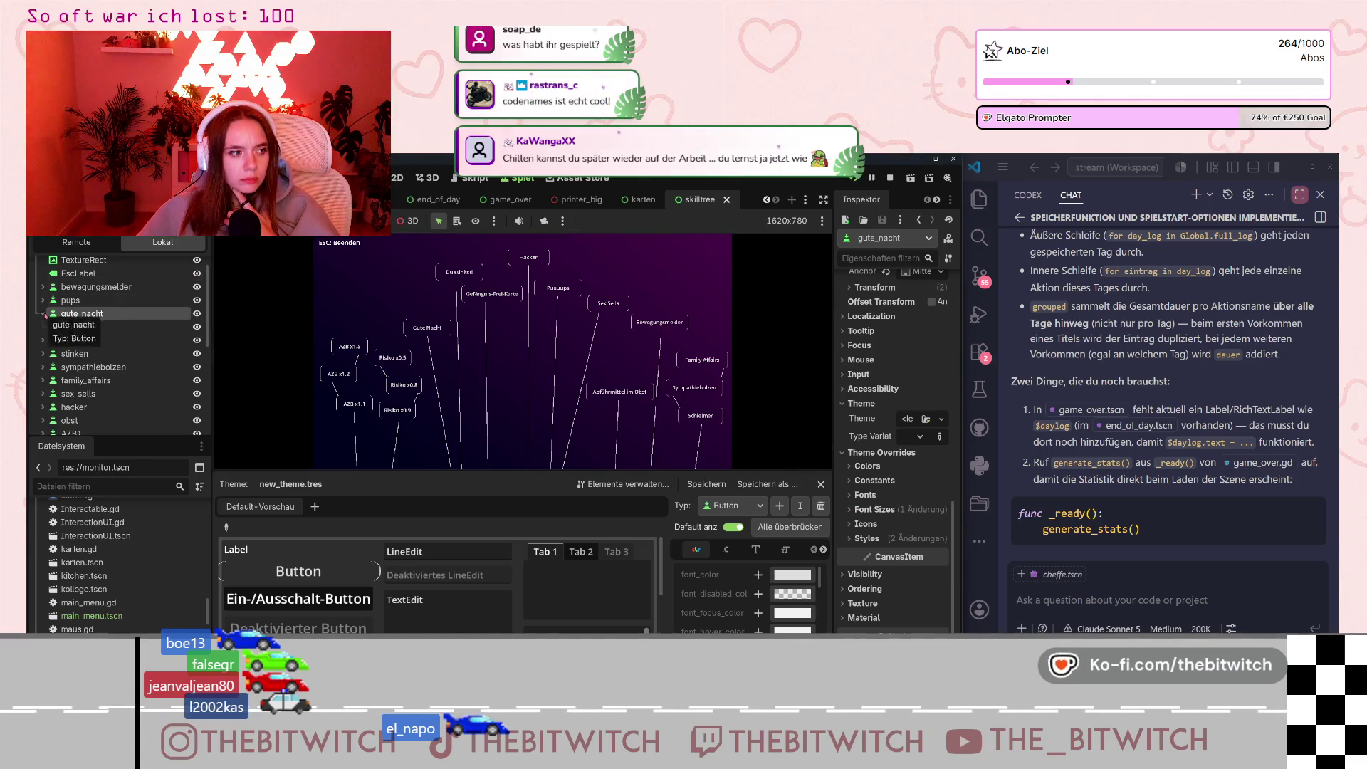
left_click(43, 314)
scroll(879, 420, "up", 3)
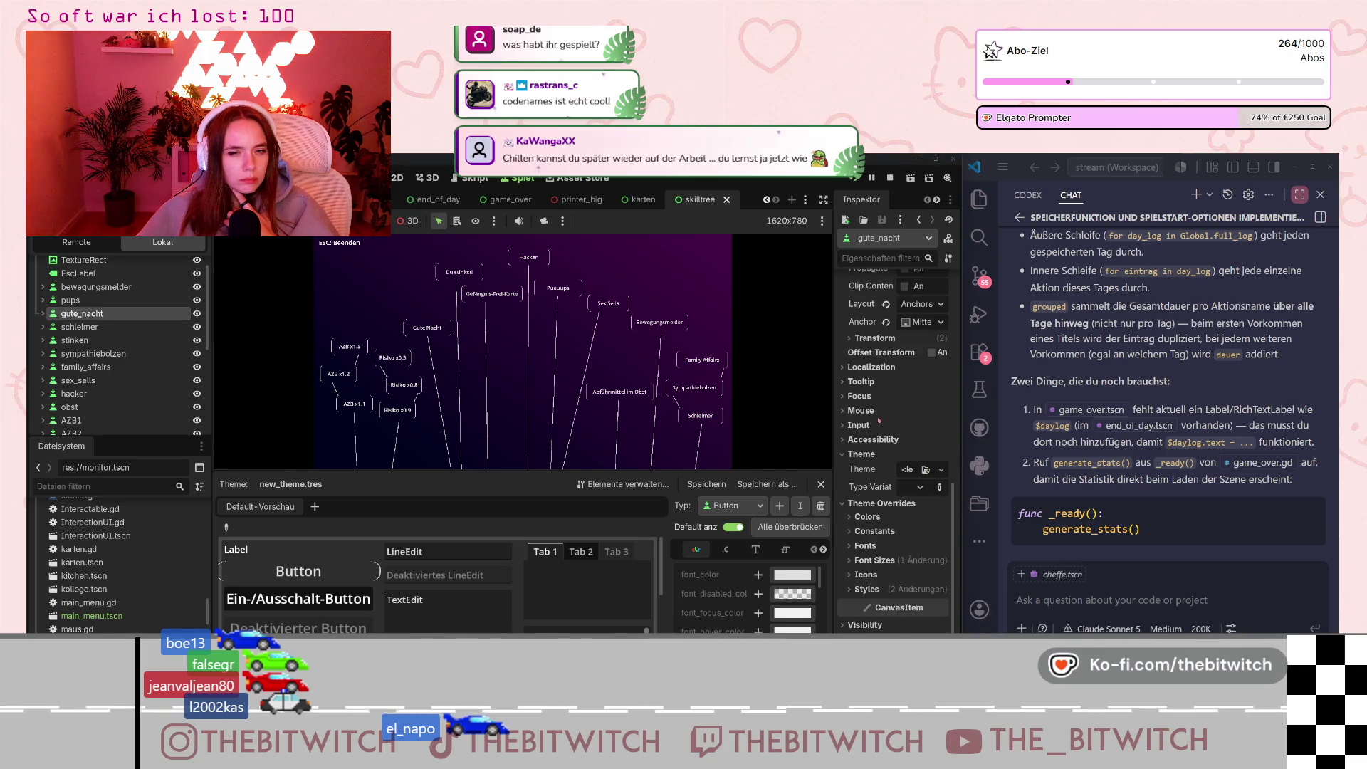
scroll(876, 423, "down", 5)
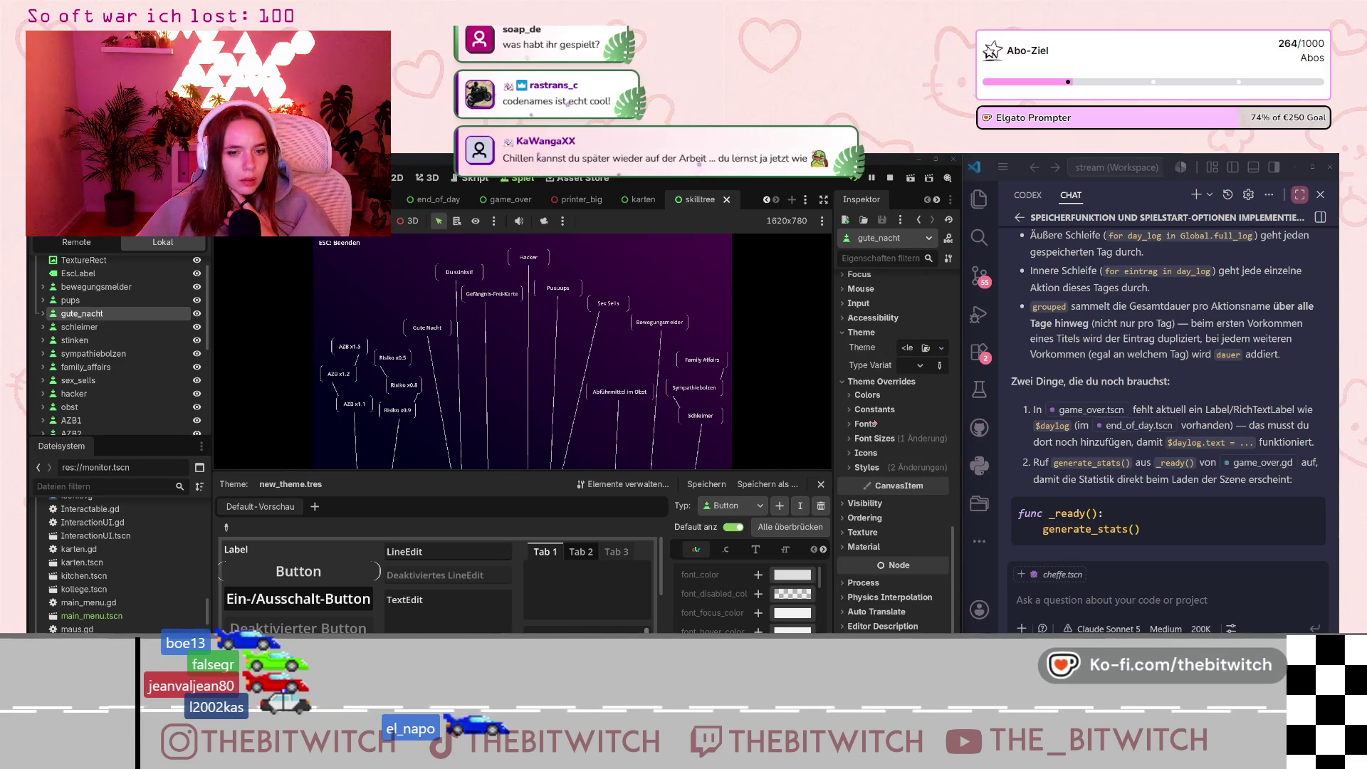
Open gute_nacht's hover StyleBoxFlat and read its white background colour at alpha 70.
left_click(861, 469)
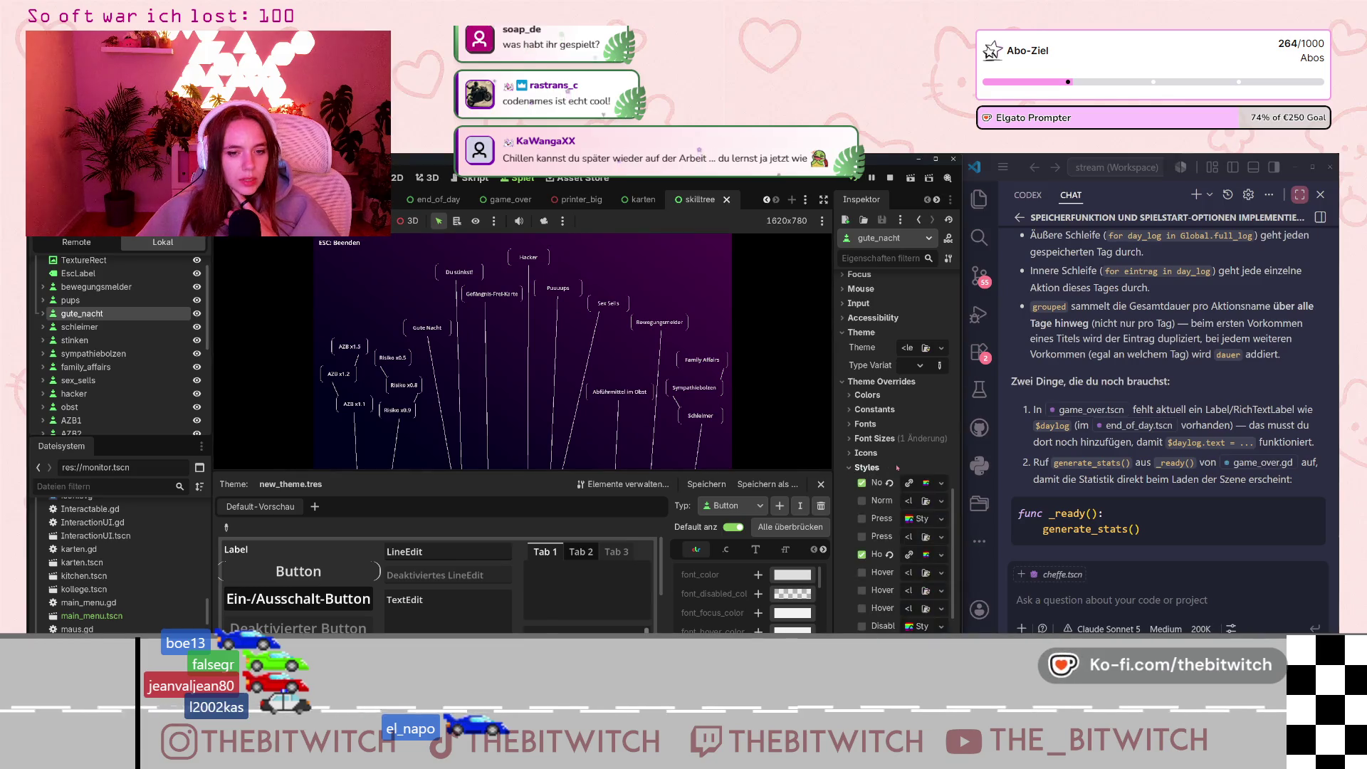
scroll(883, 470, "down", 2)
left_click(941, 505)
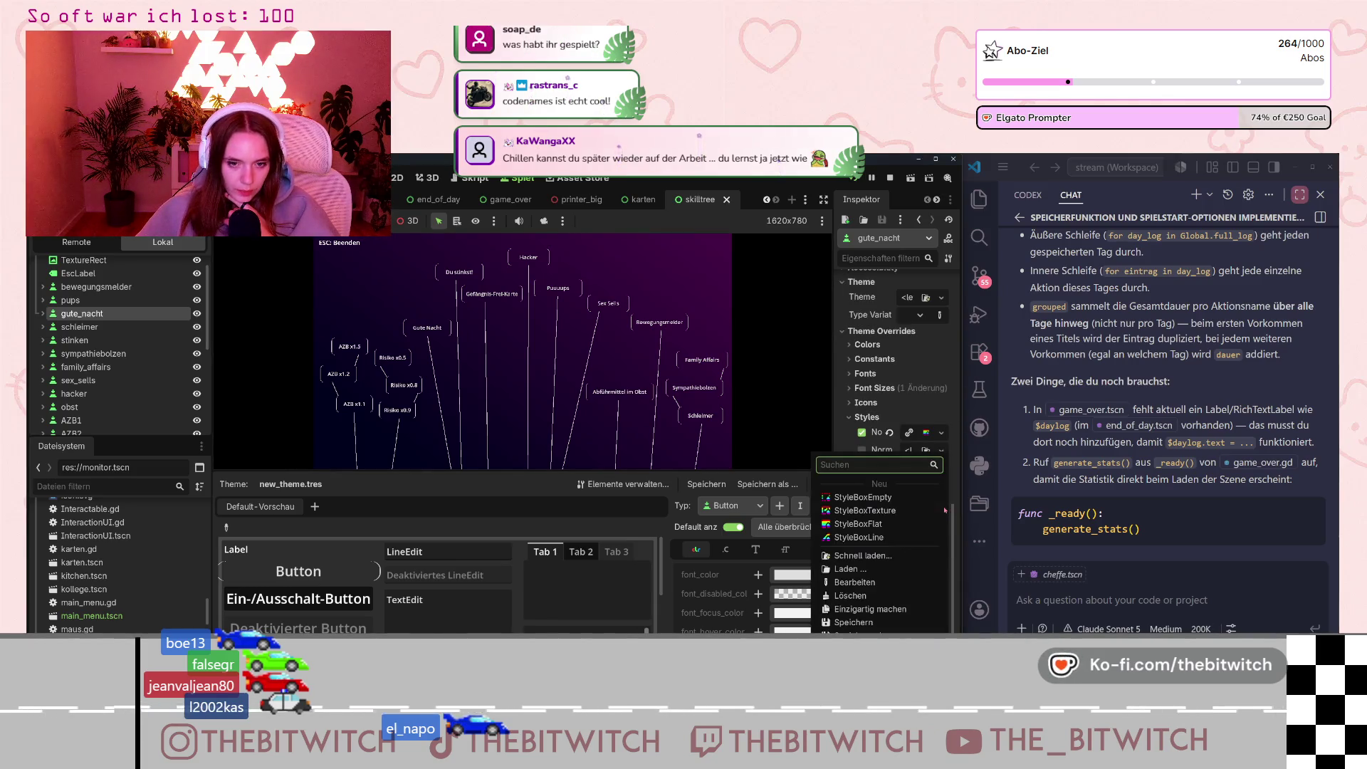
left_click(844, 445)
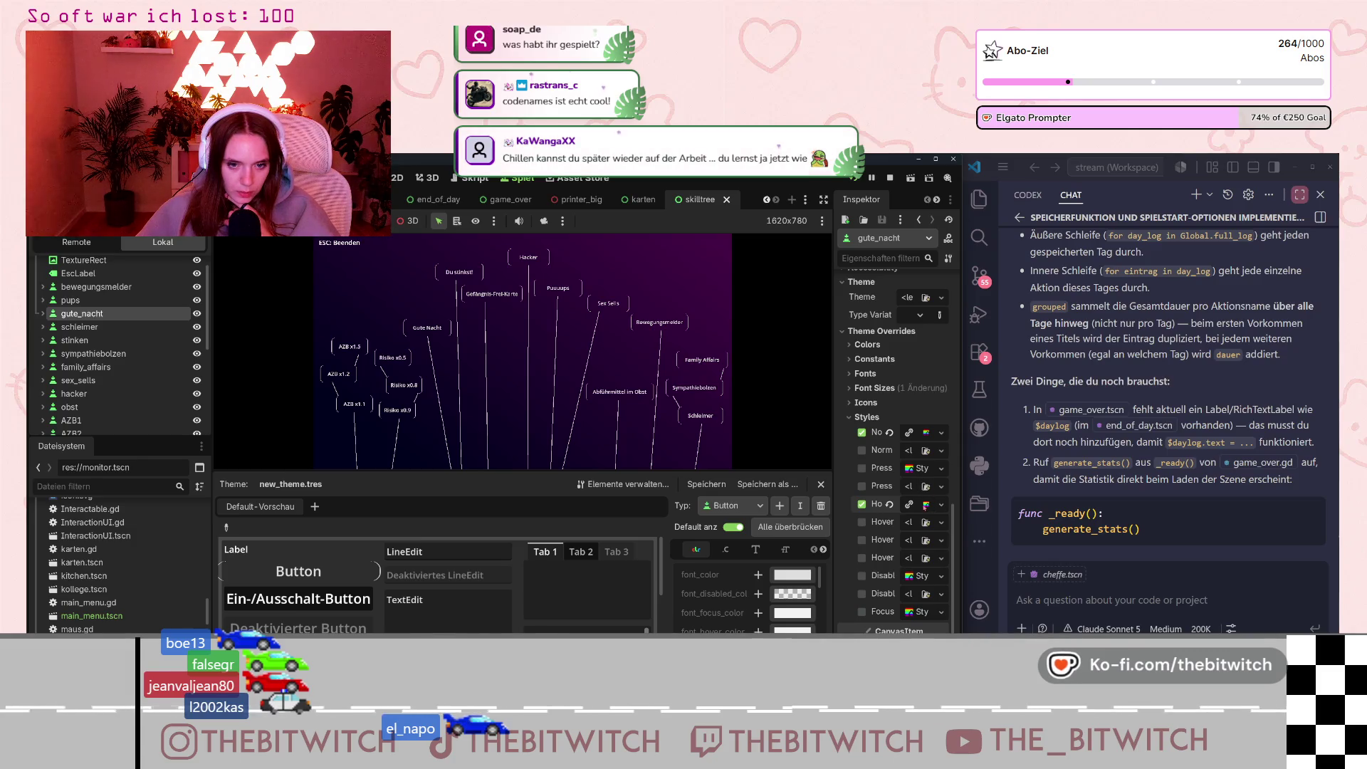
left_click(926, 505)
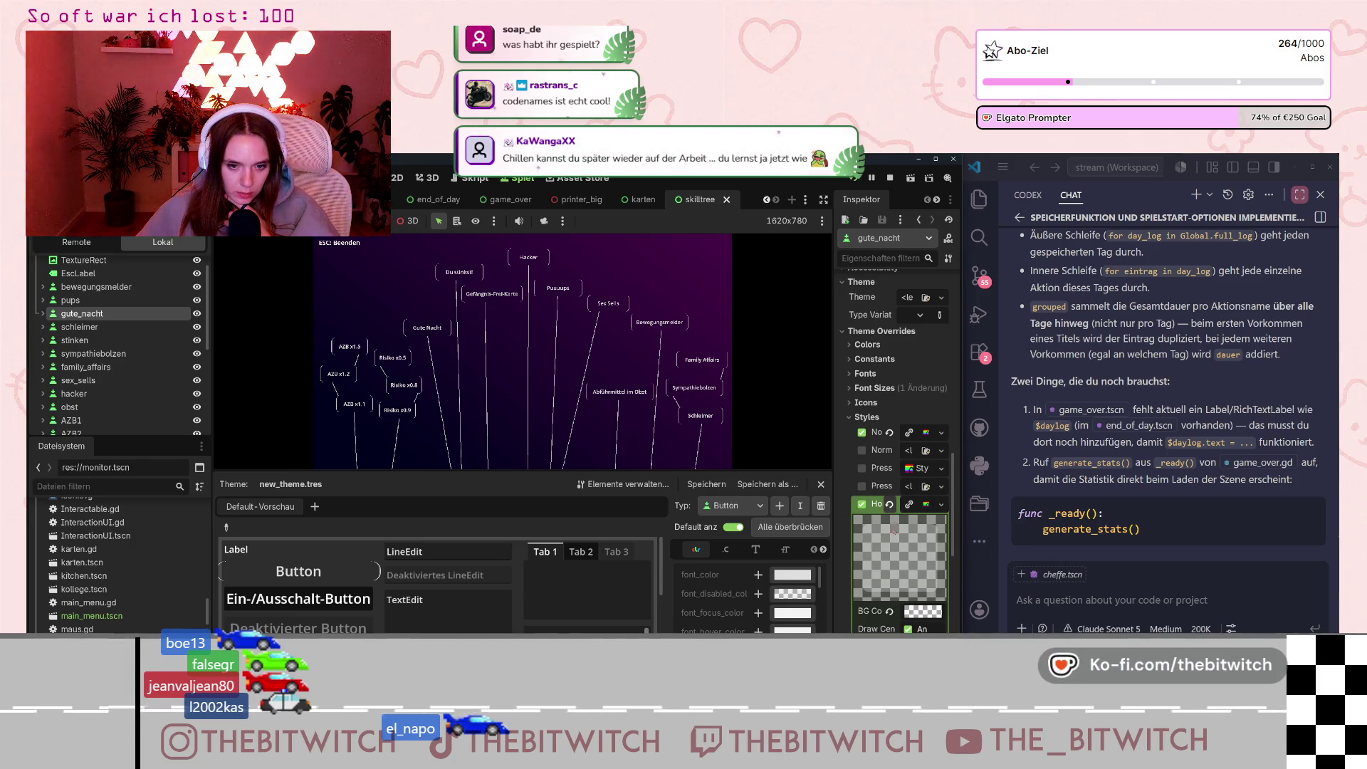
scroll(923, 569, "down", 3)
left_click(924, 512)
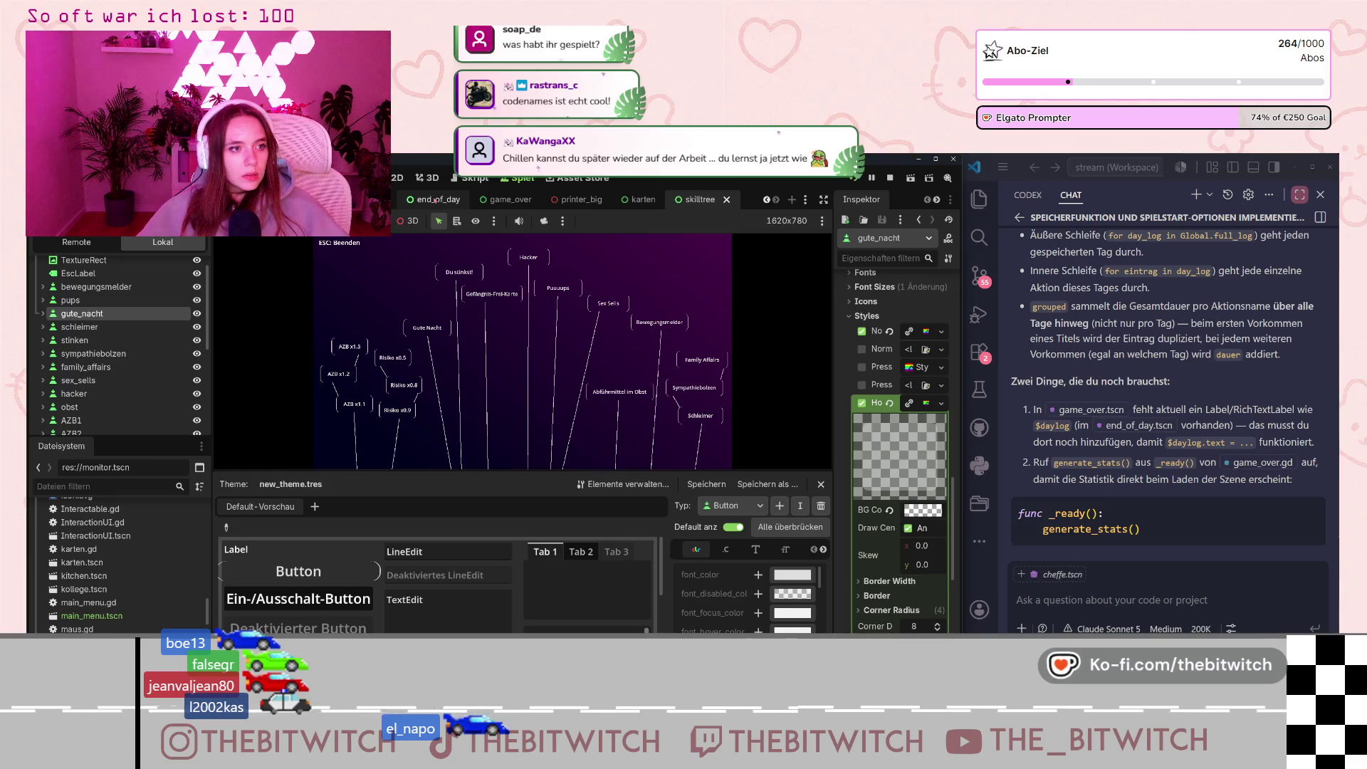
left_click(435, 200)
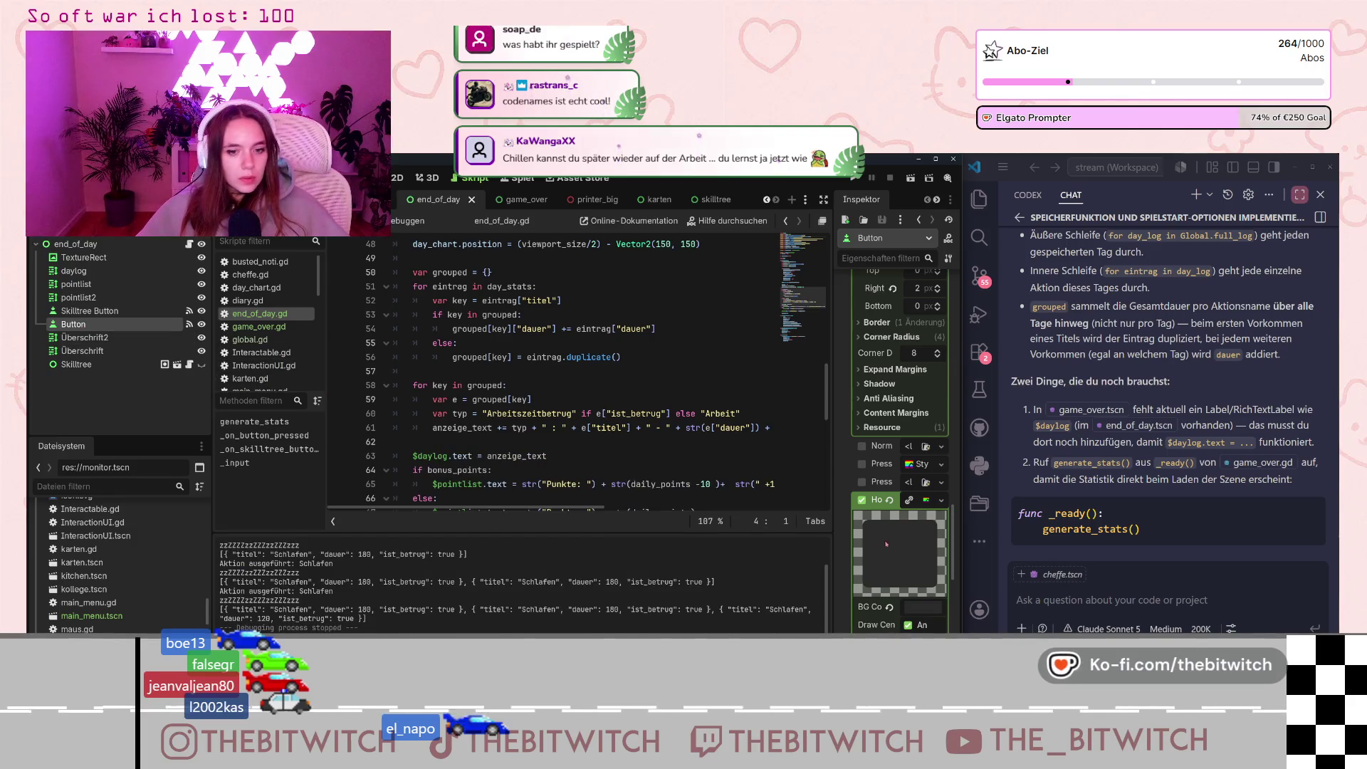
Set the Button's Hover background colour to translucent white ffffff46.
scroll(886, 544, "down", 3)
left_click(931, 511)
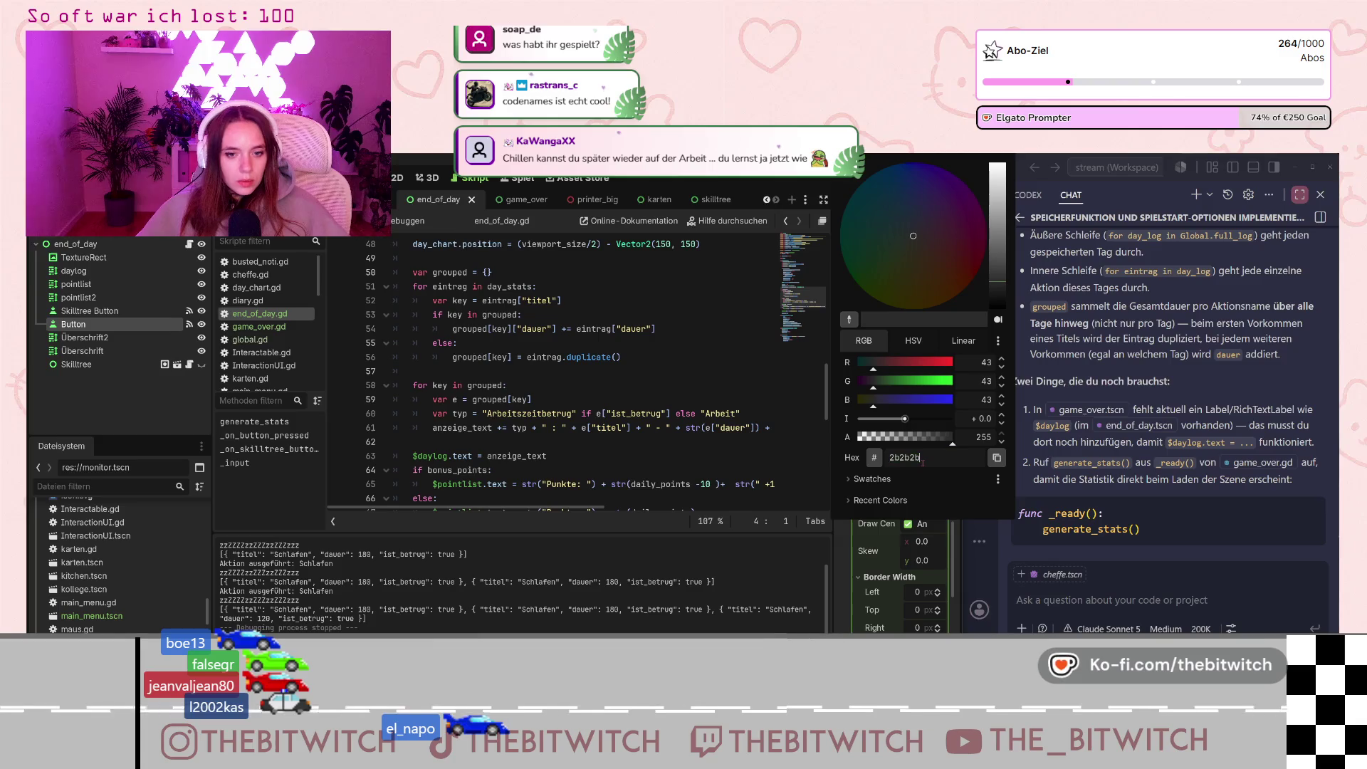
key("Return")
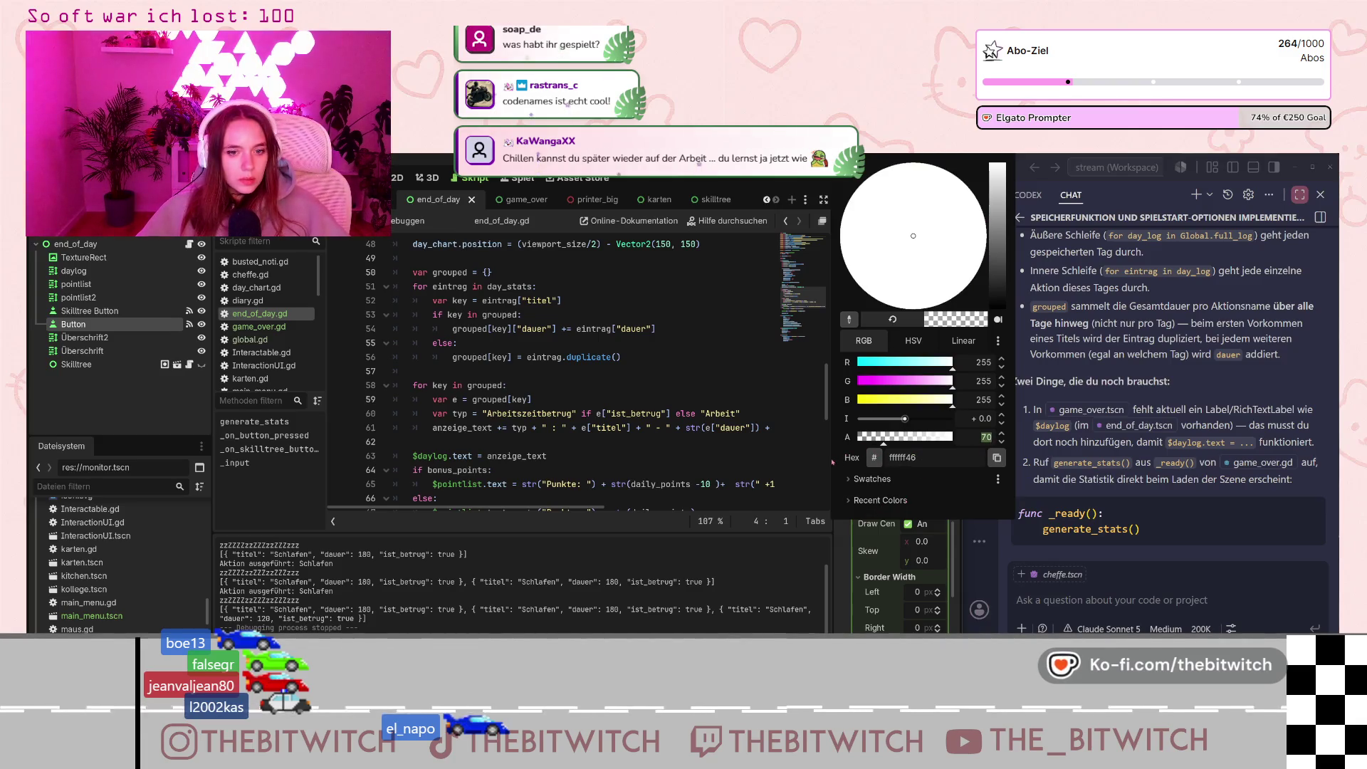
Give the Skilltree Button a new StyleBoxFlat Hover style with BG Color ffffff46.
left_click(26, 308)
left_click(90, 310)
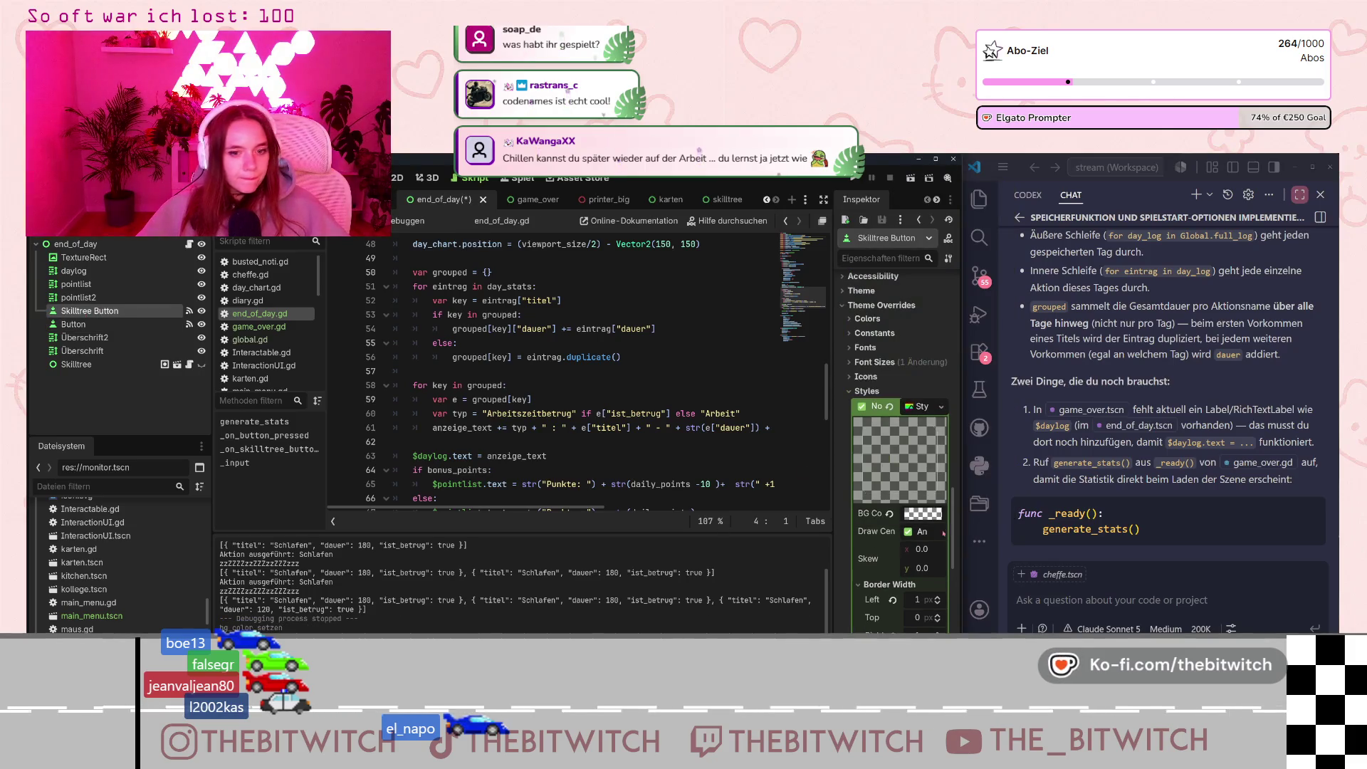
left_click(920, 520)
left_click(850, 554)
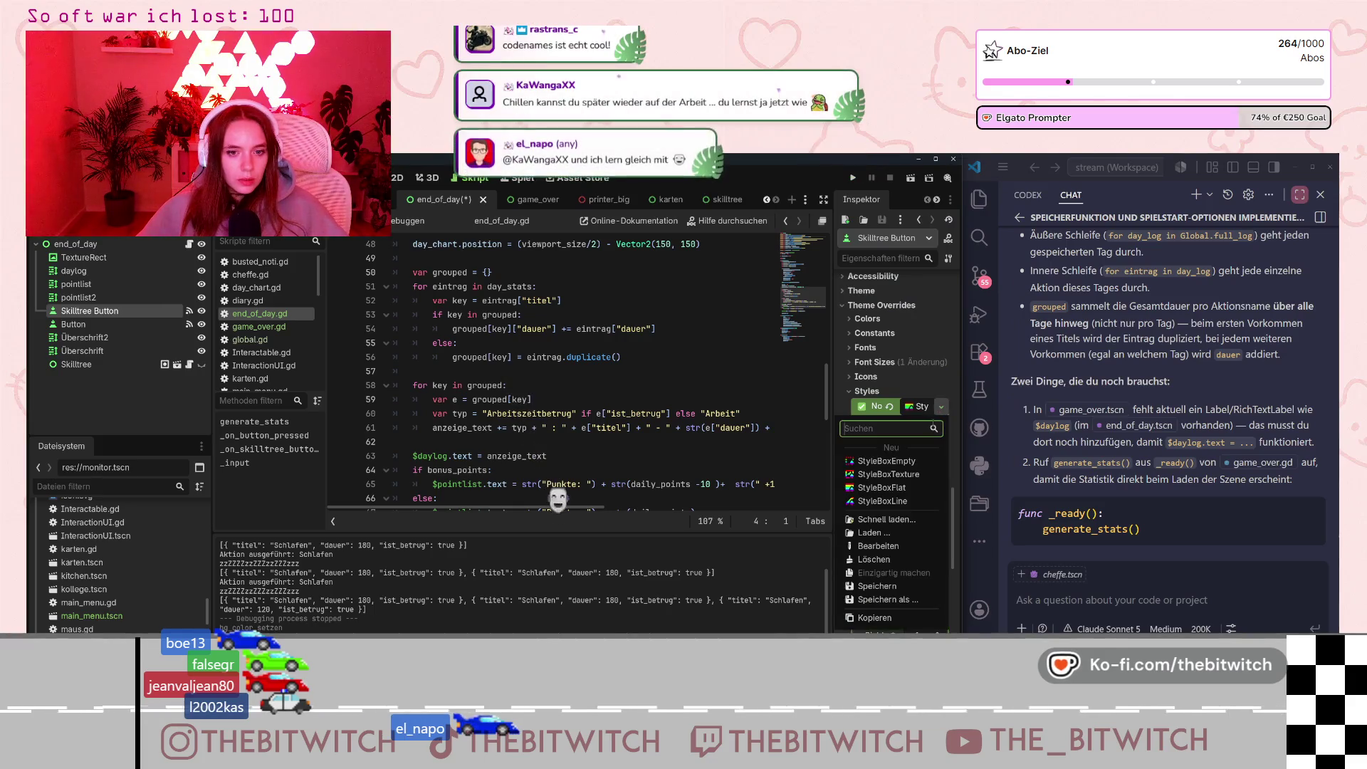
scroll(911, 448, "down", 4)
scroll(911, 449, "down", 3)
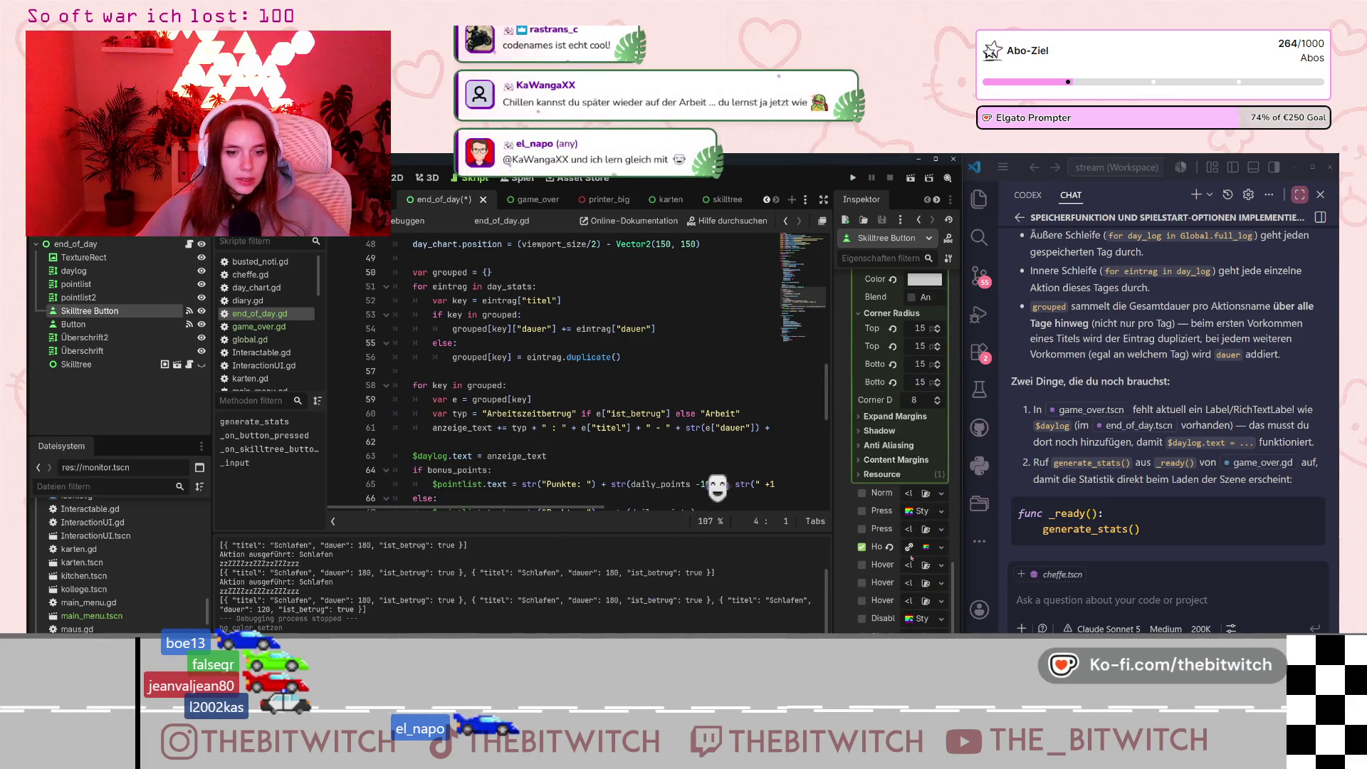
left_click(932, 555)
left_click(932, 555)
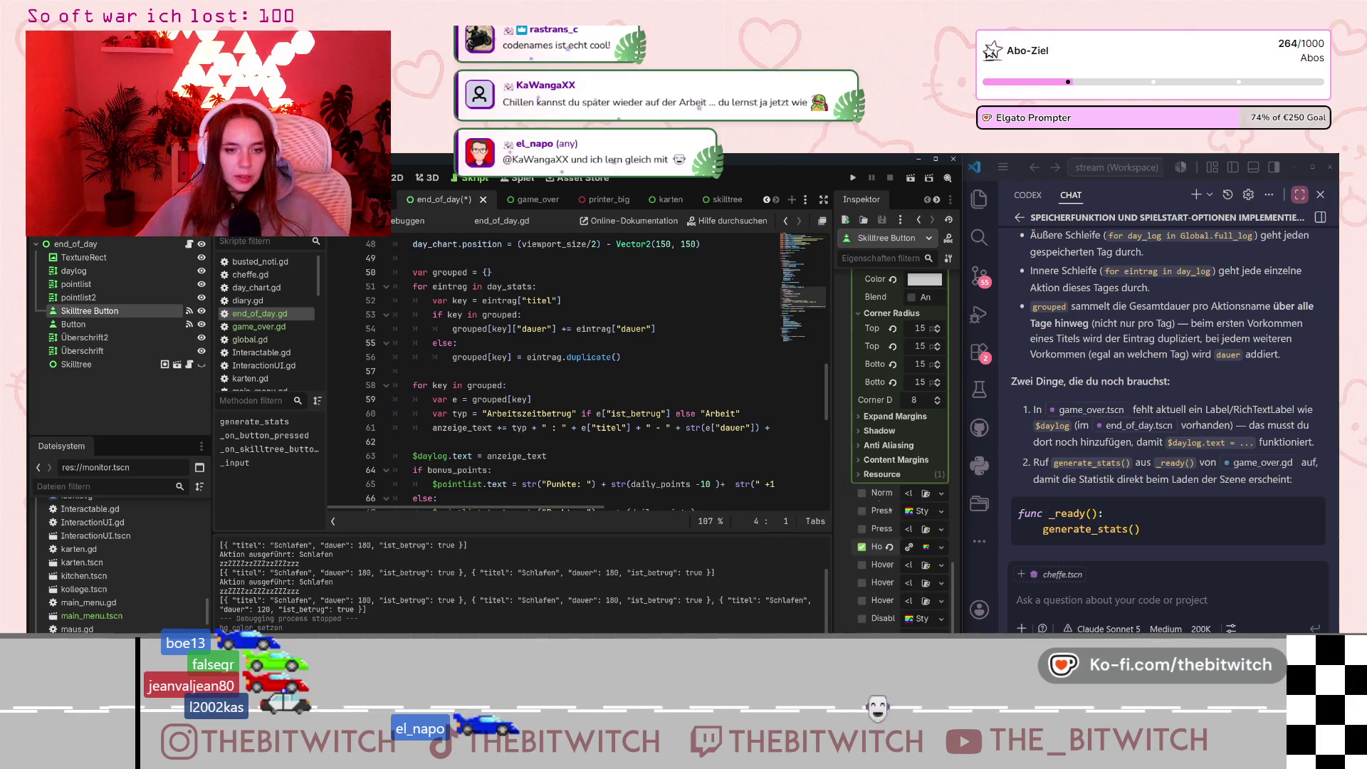
scroll(927, 552, "down", 3)
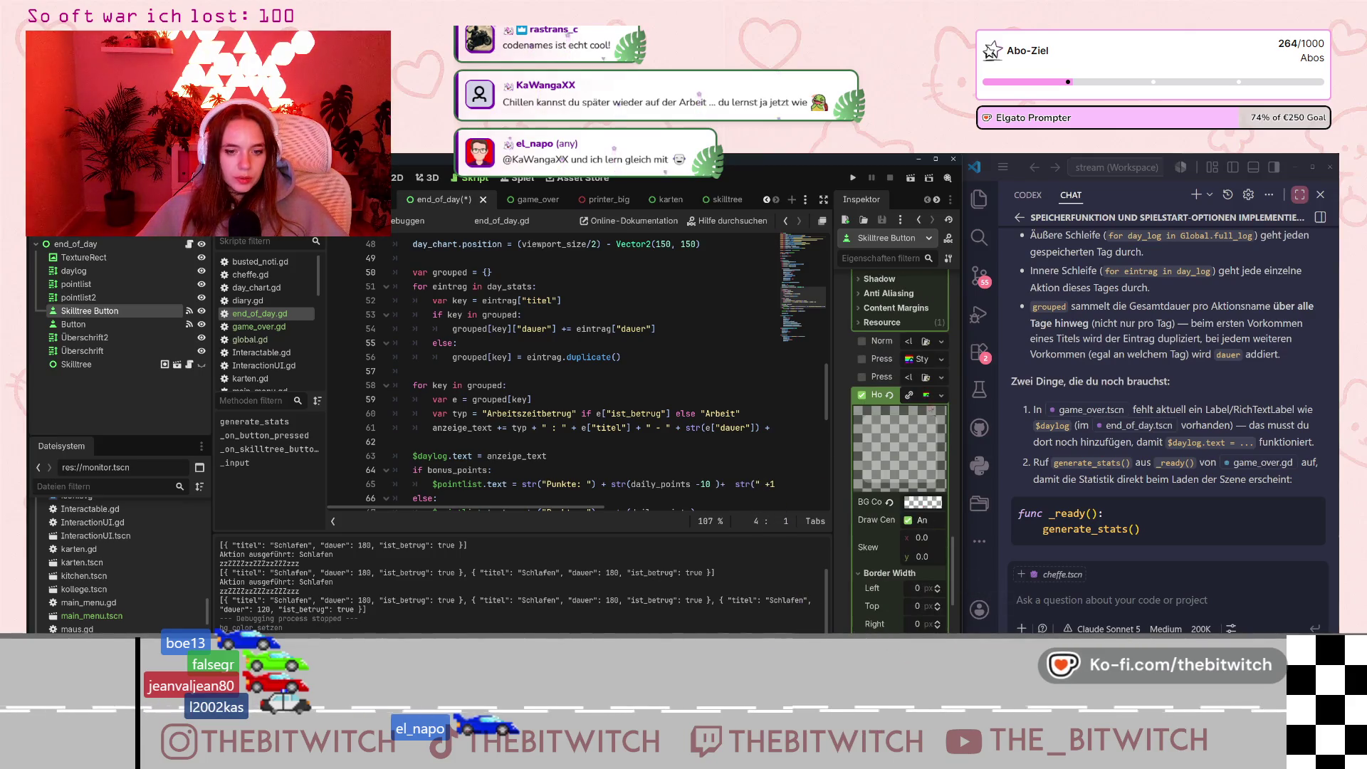
left_click(927, 396)
left_click(951, 467)
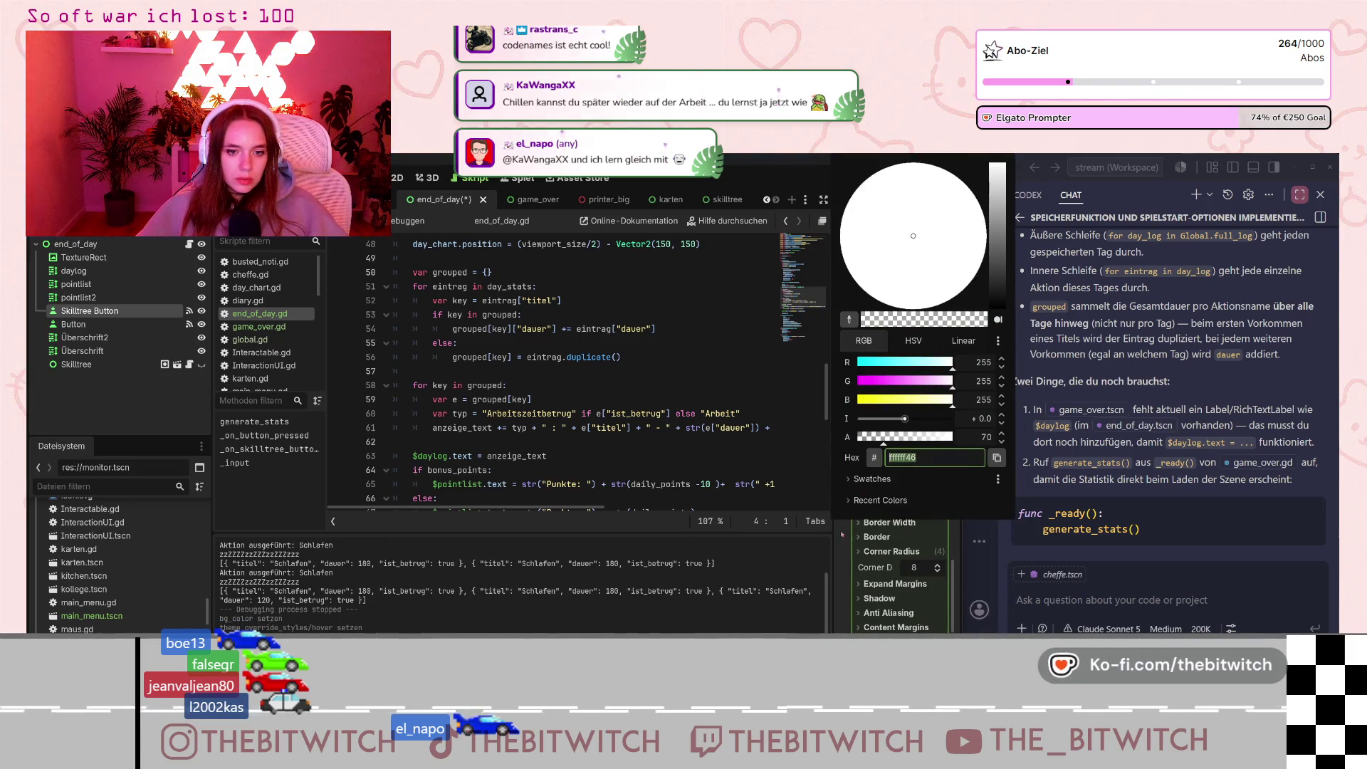
key("Escape")
Review the Button's normal background colour, then save the end_of_day scene and run the game.
left_click(73, 324)
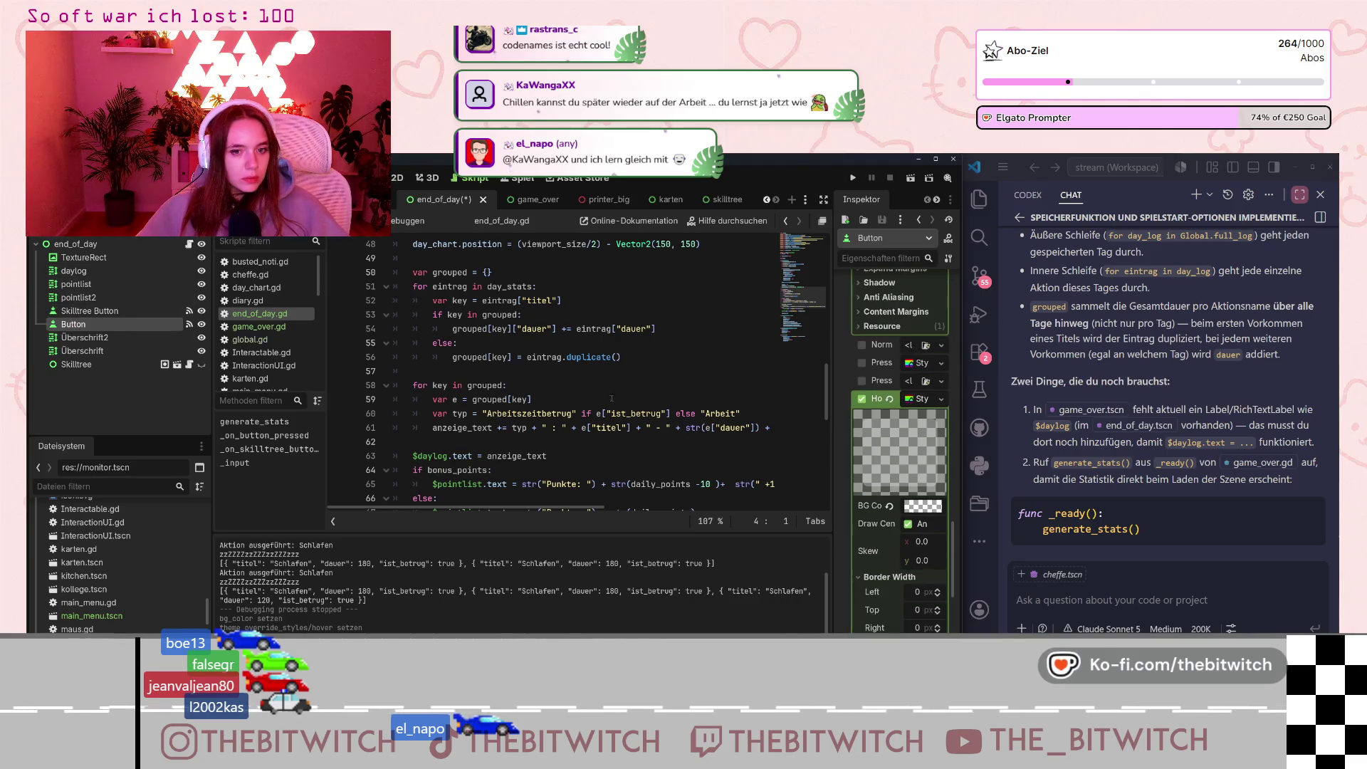
scroll(895, 469, "up", 5)
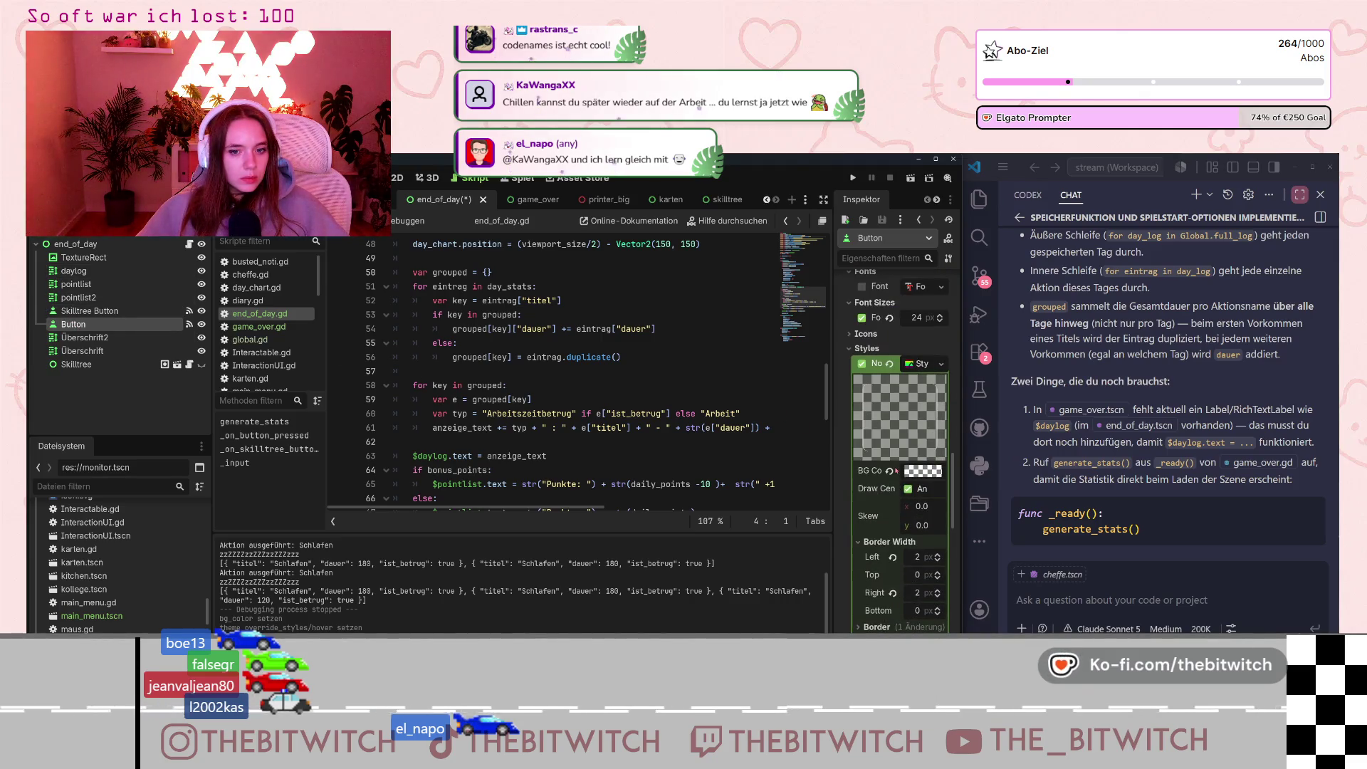
left_click(913, 472)
key("Escape")
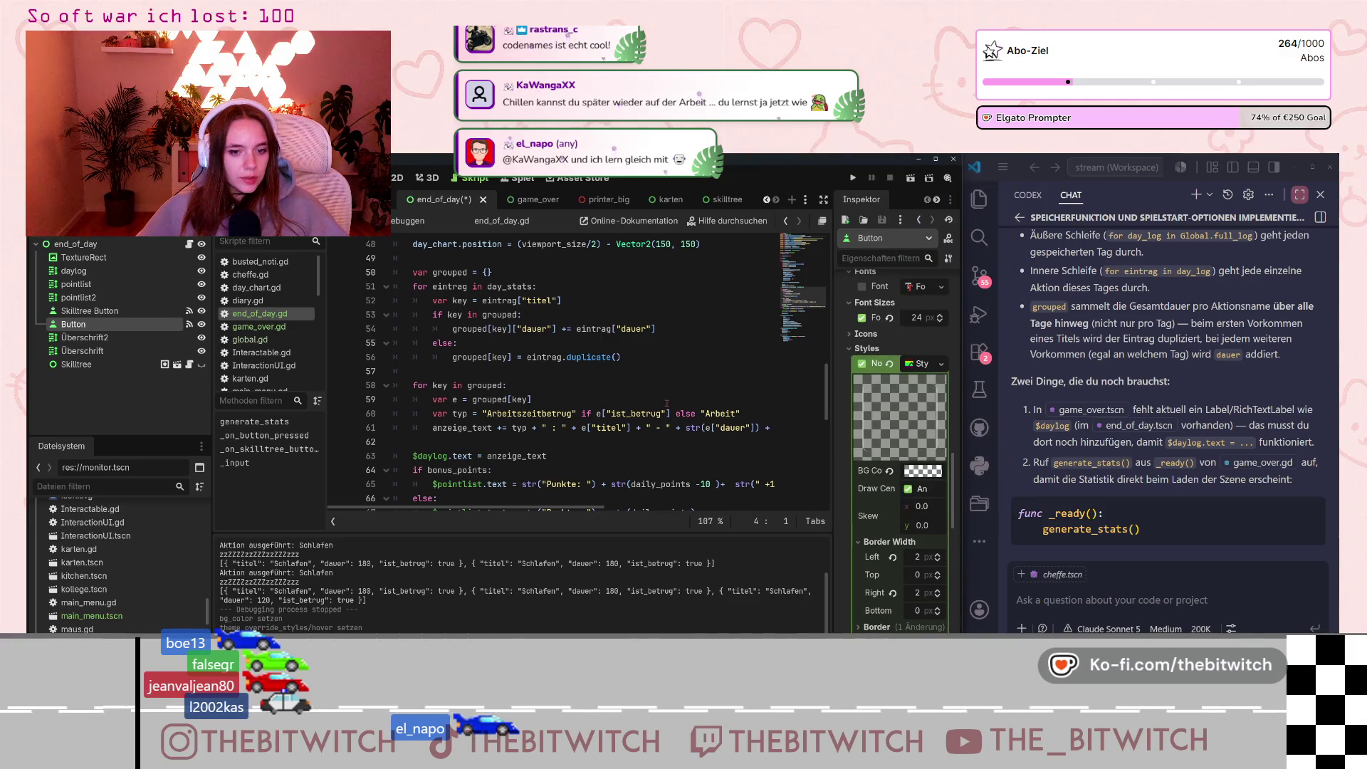
left_click(413, 371)
key("ctrl+s")
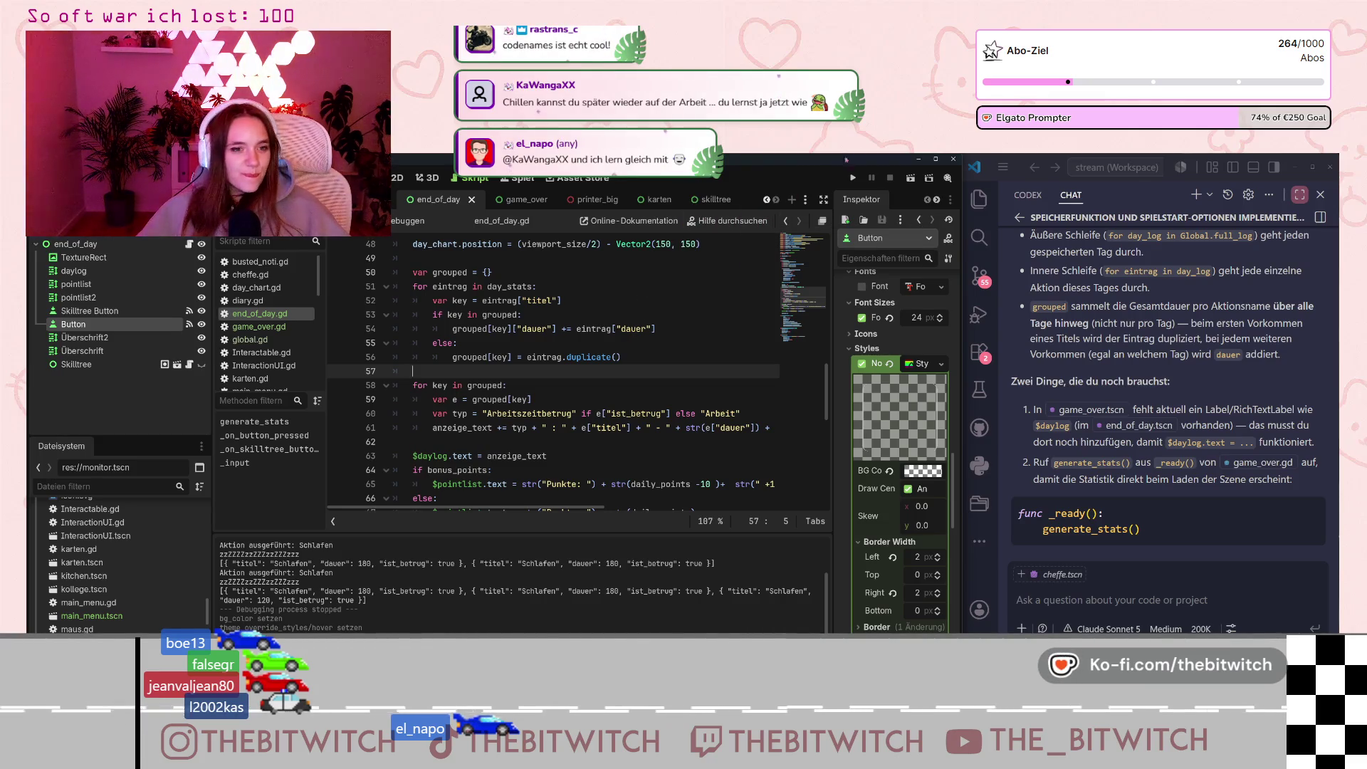
left_click(853, 178)
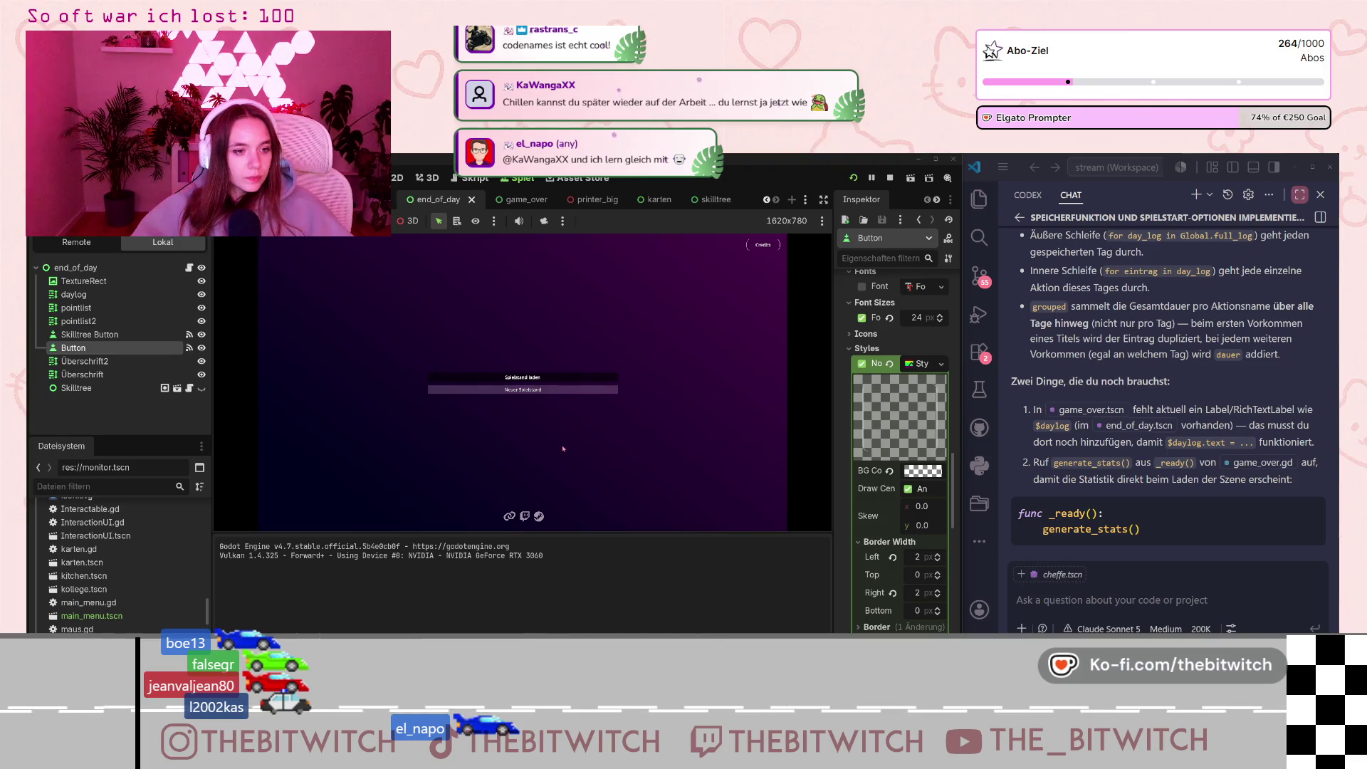
Start the game, walk through the office to the sofa and sleep to end the day.
left_click(523, 390)
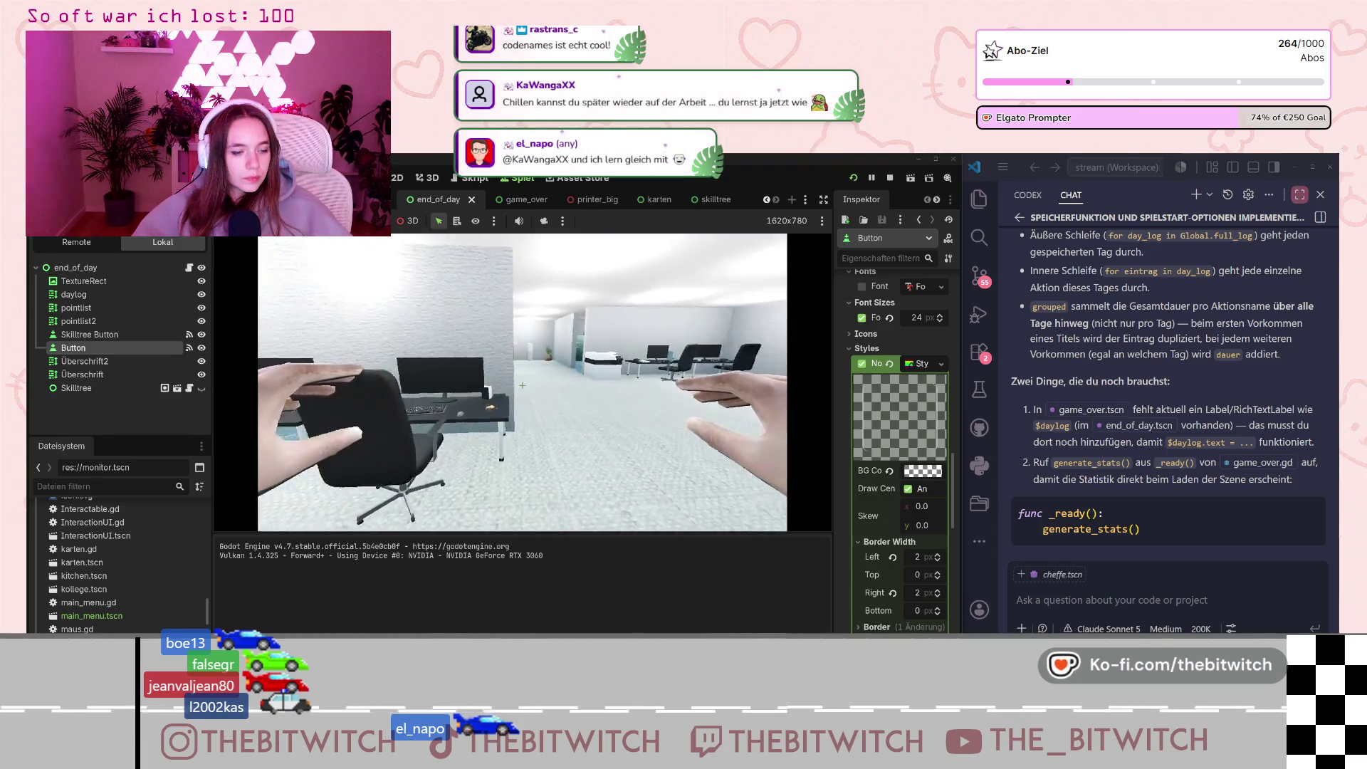
key("w")
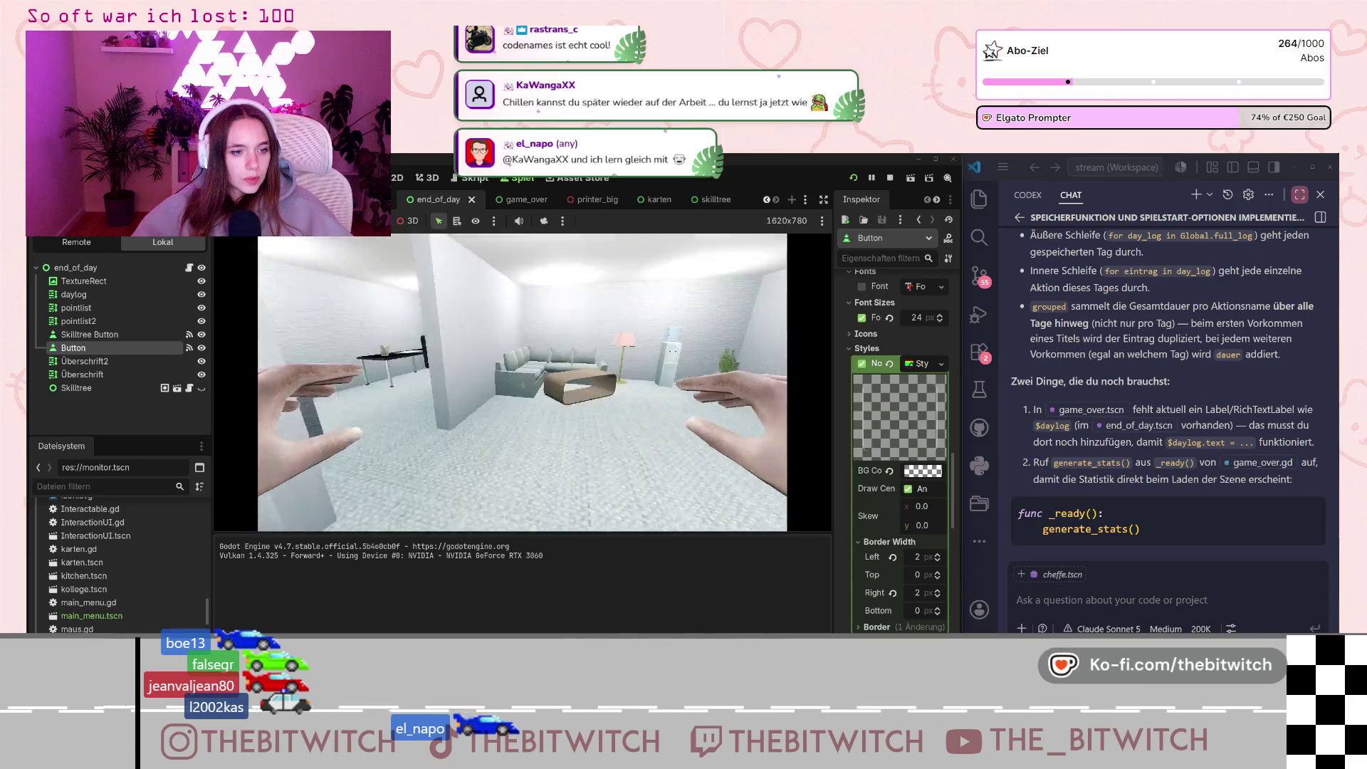
key("w")
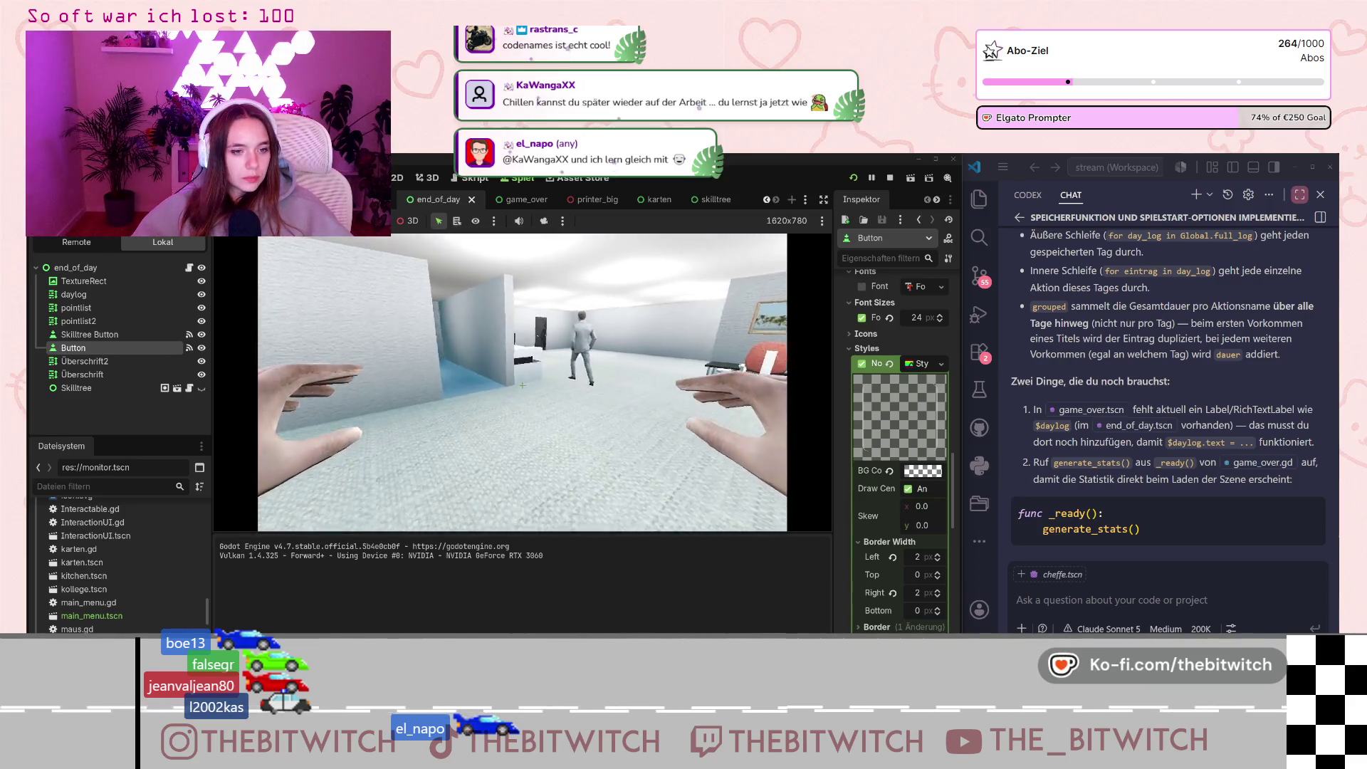
key("w")
key("e")
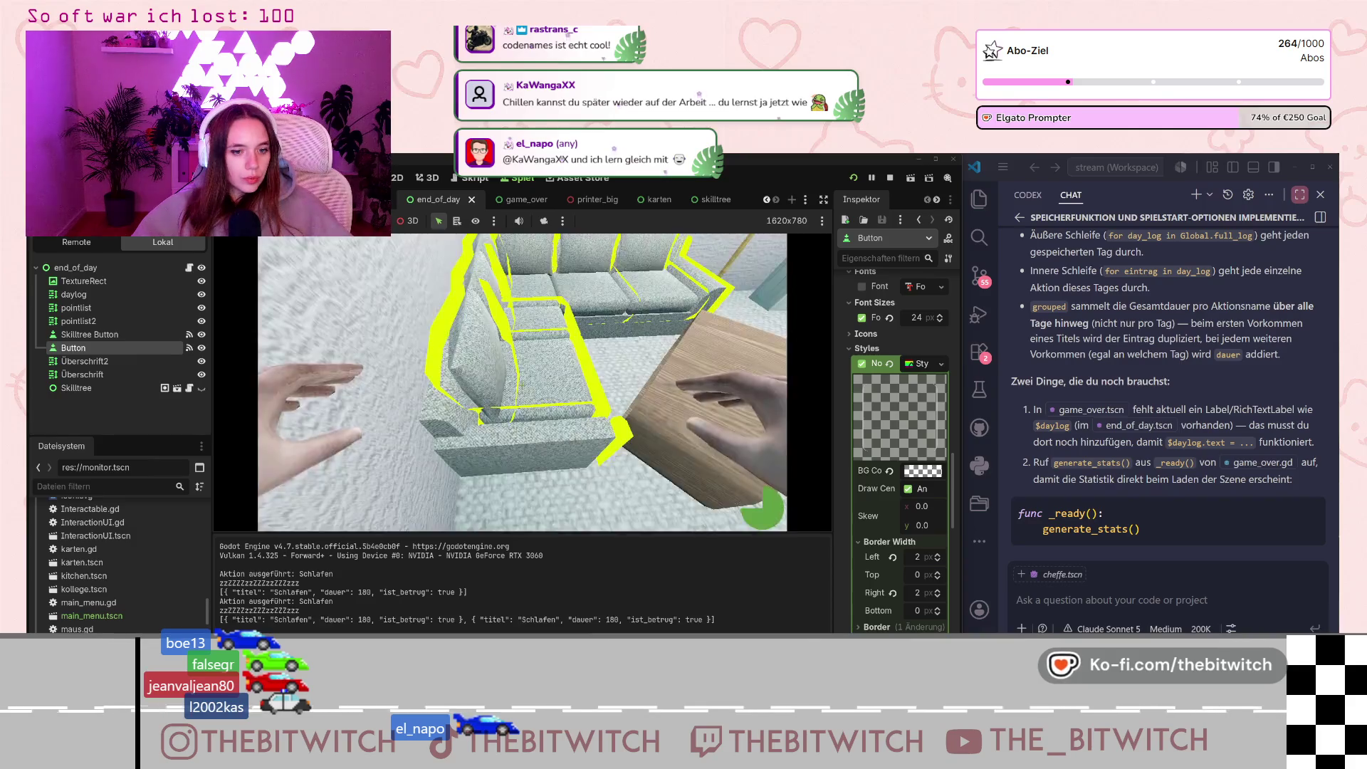
key("e")
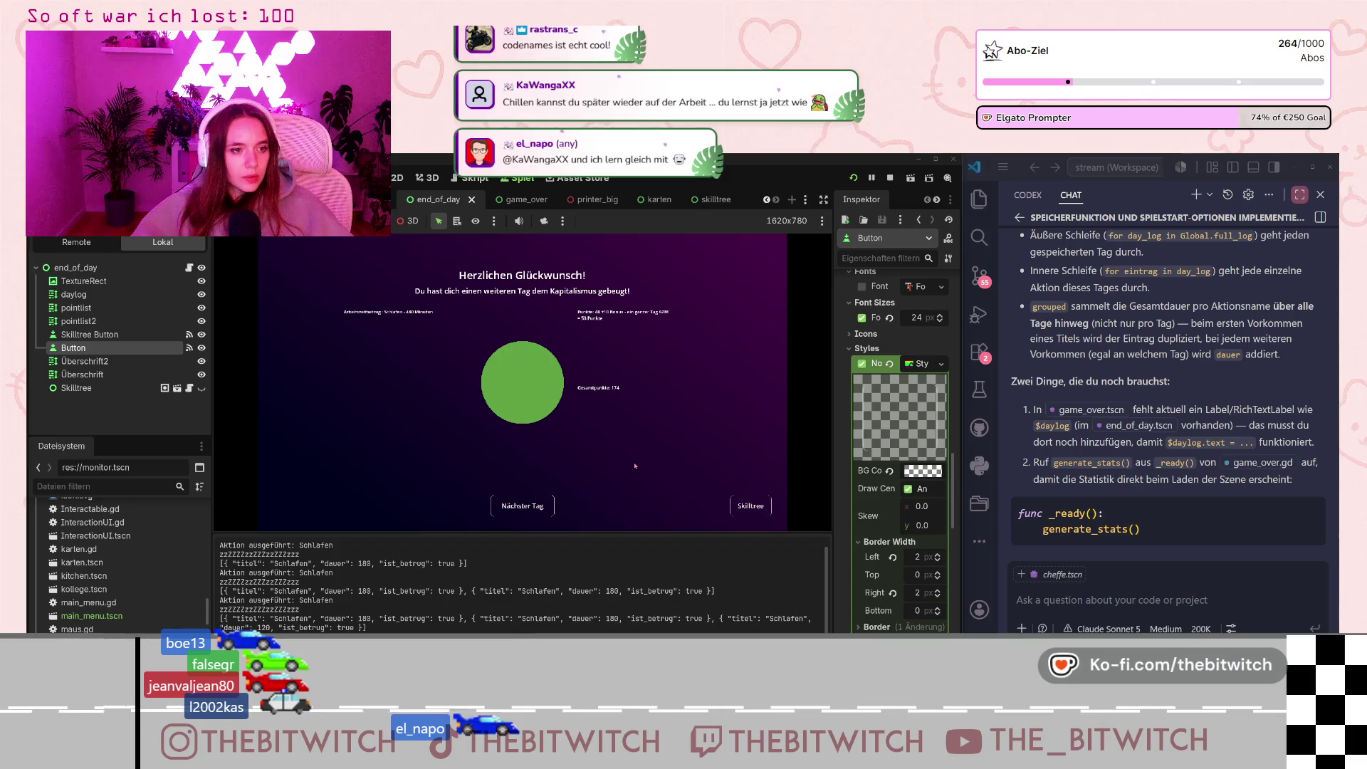
Open the skill tree, try unlocking Gefängnis-Frei-Karte, then return to the end-of-day screen.
left_click(756, 509)
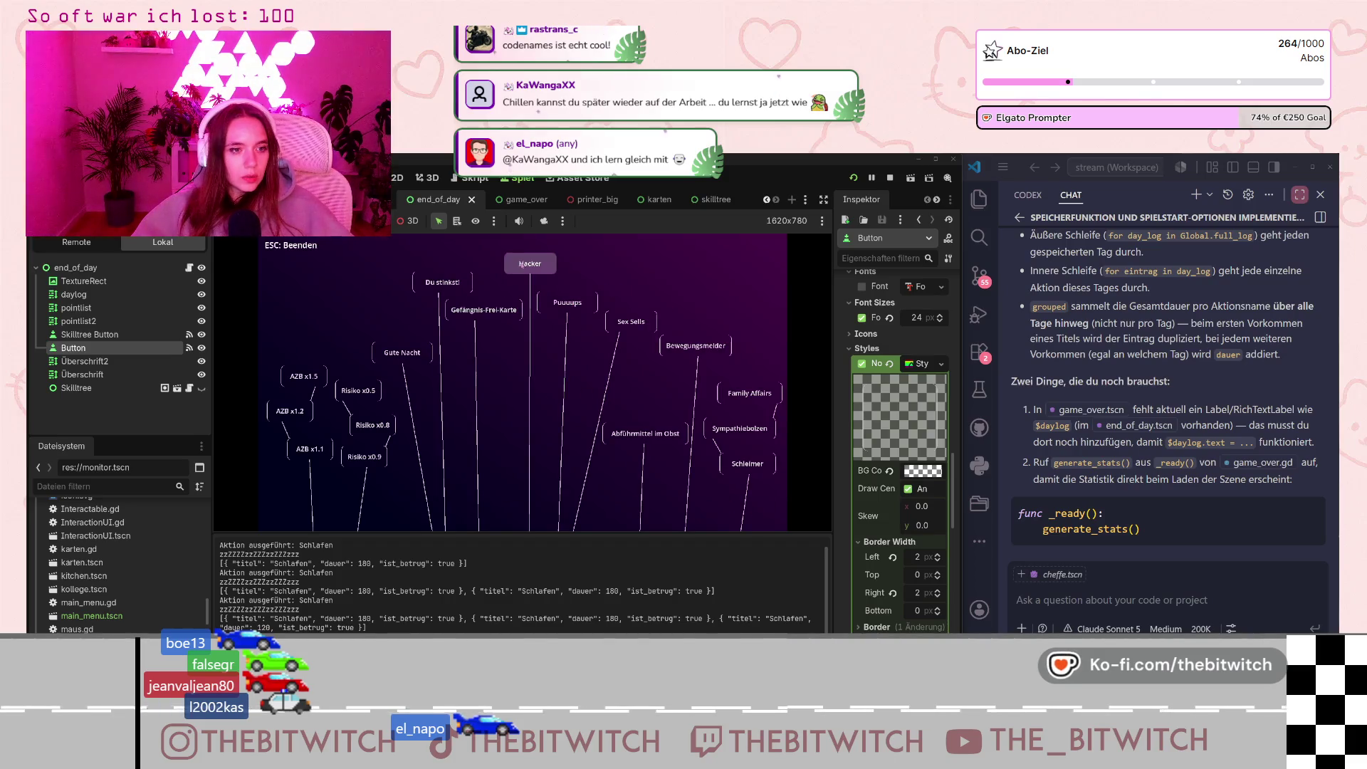
left_click(493, 311)
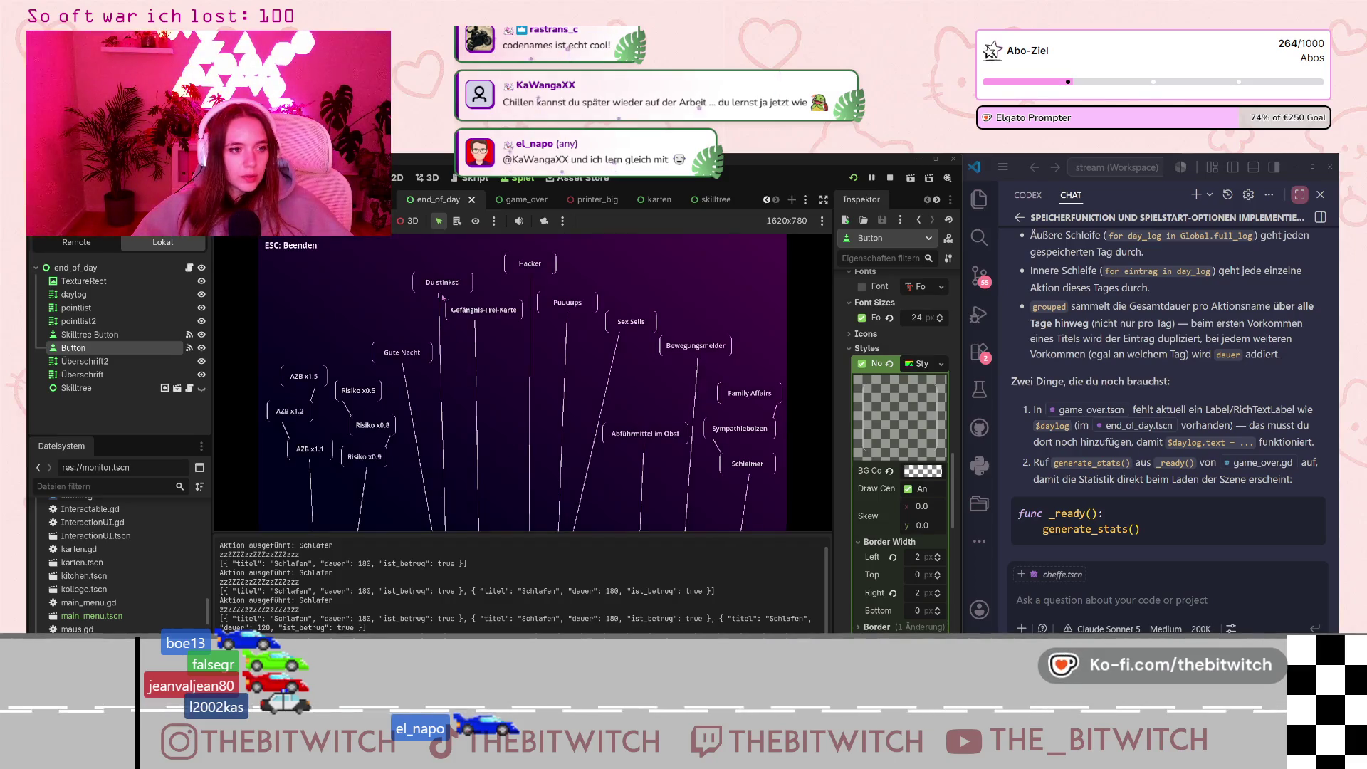
key("Escape")
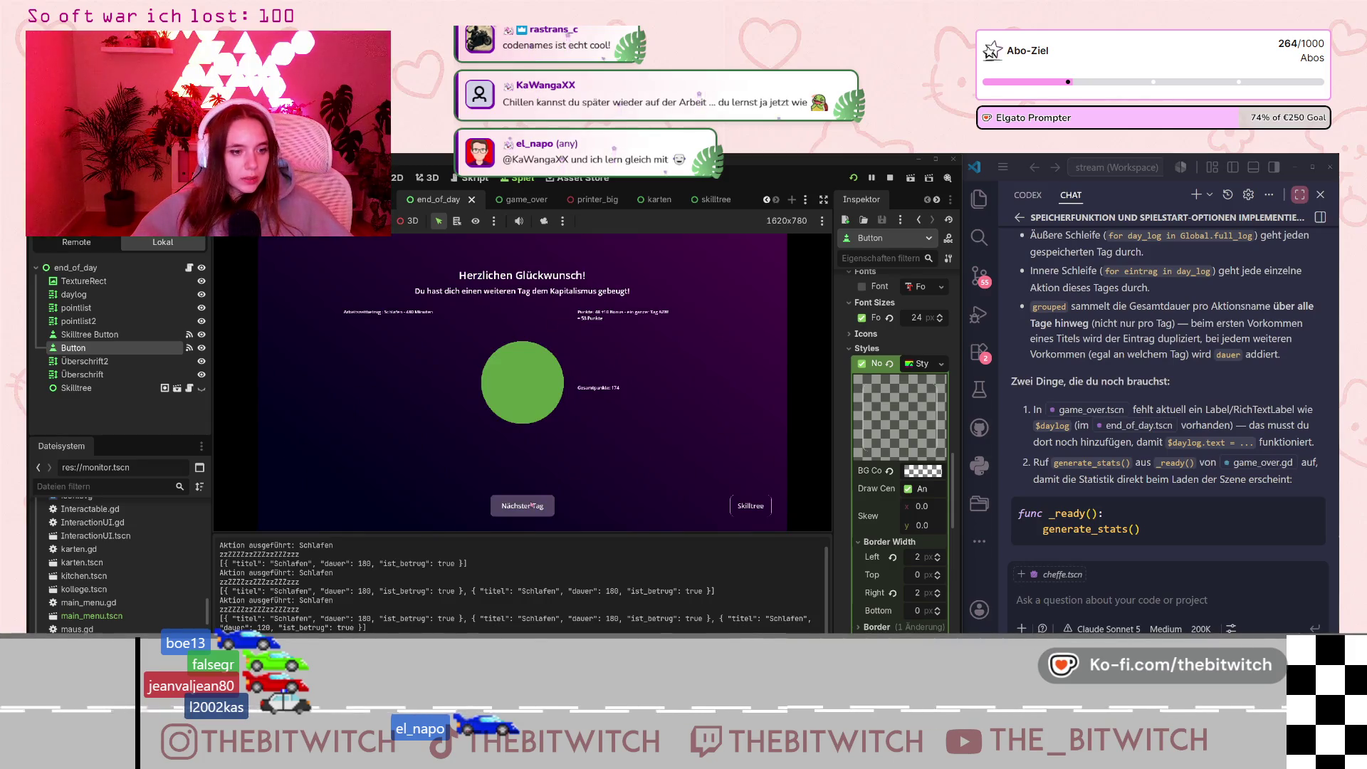
Play on: take a toilet break, repair the printer, and sleep on the sofa again.
key("w")
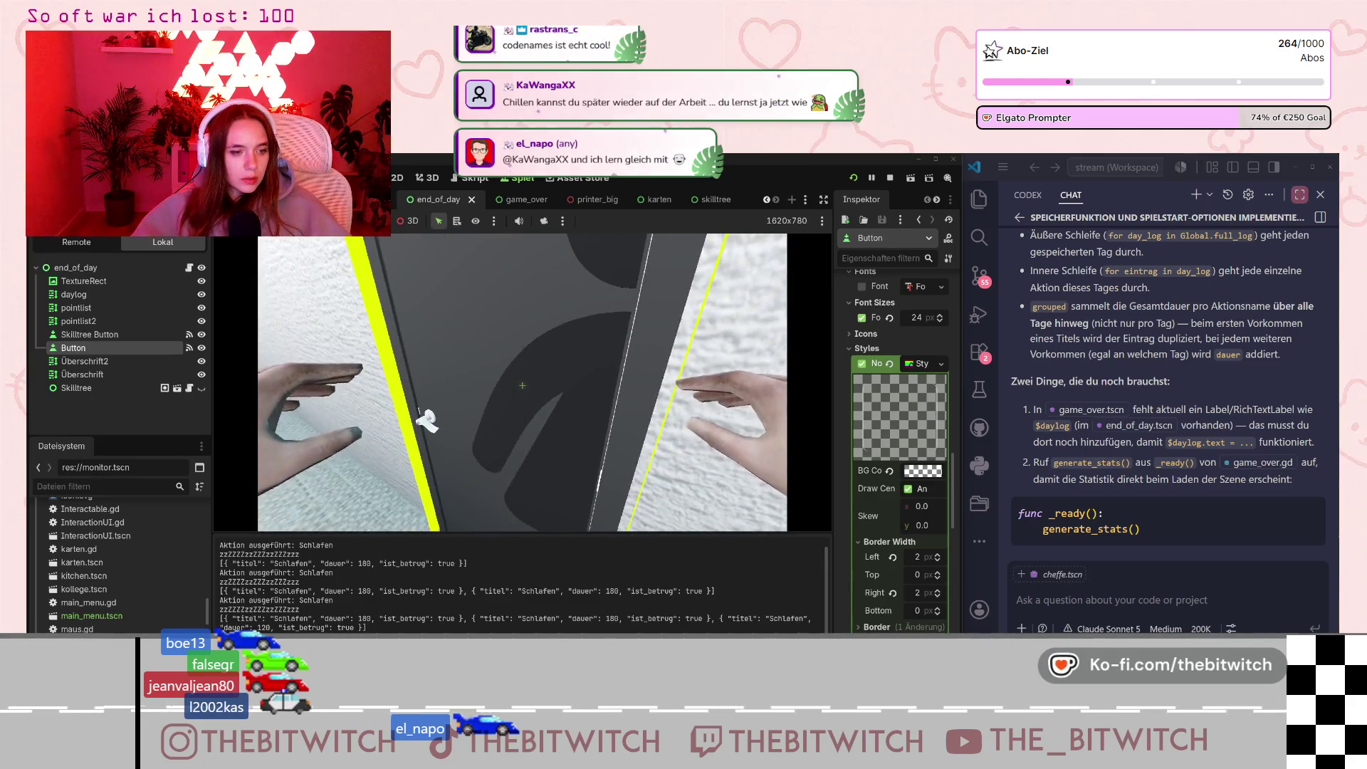
key("e")
key("e")
key("w")
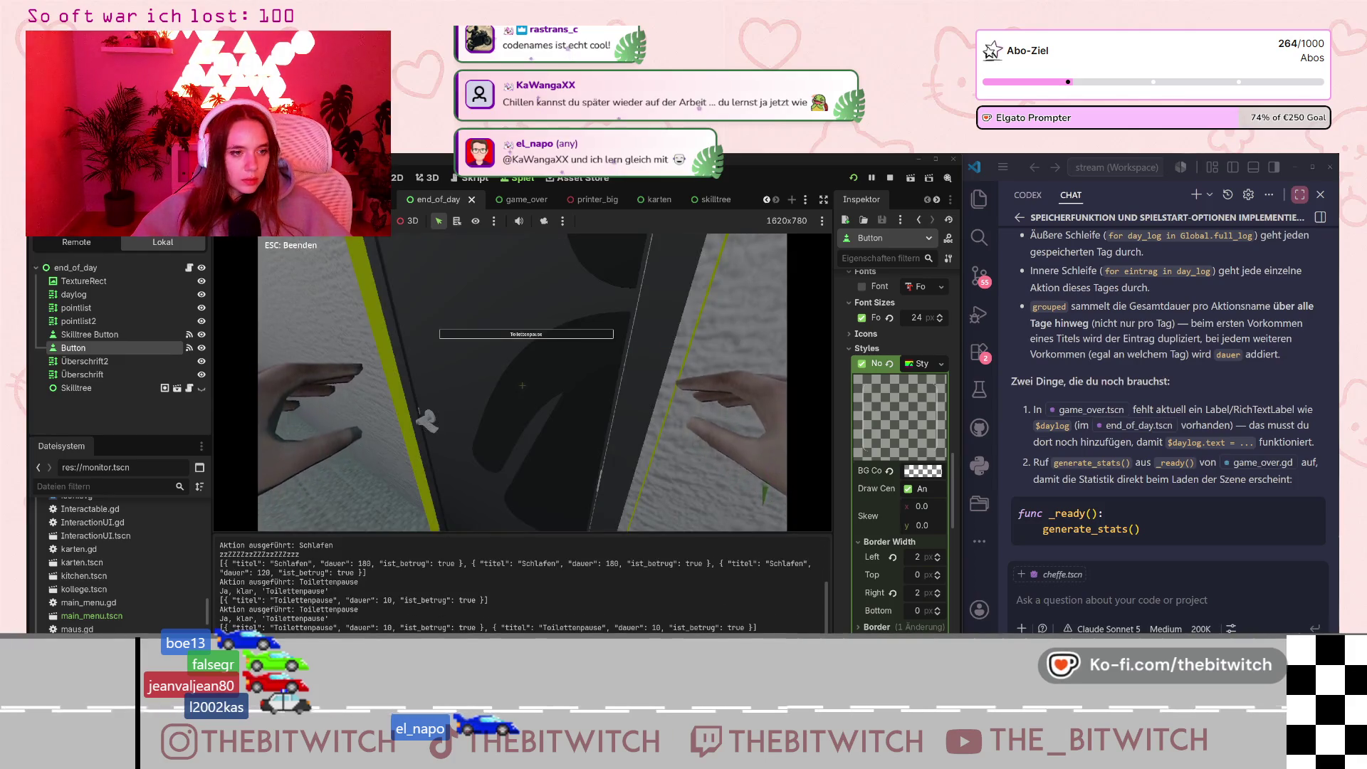
key("e")
key("e")
key("e")
key("e")
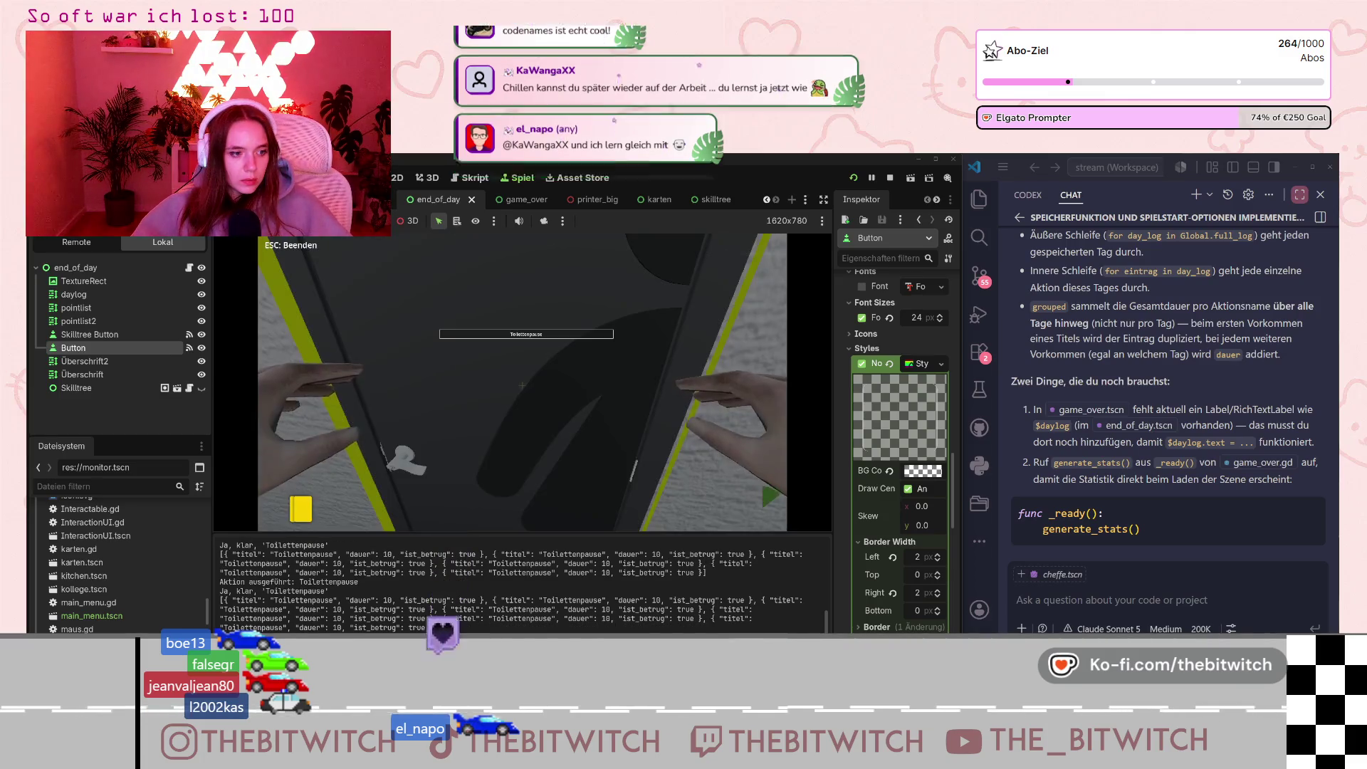
key("w")
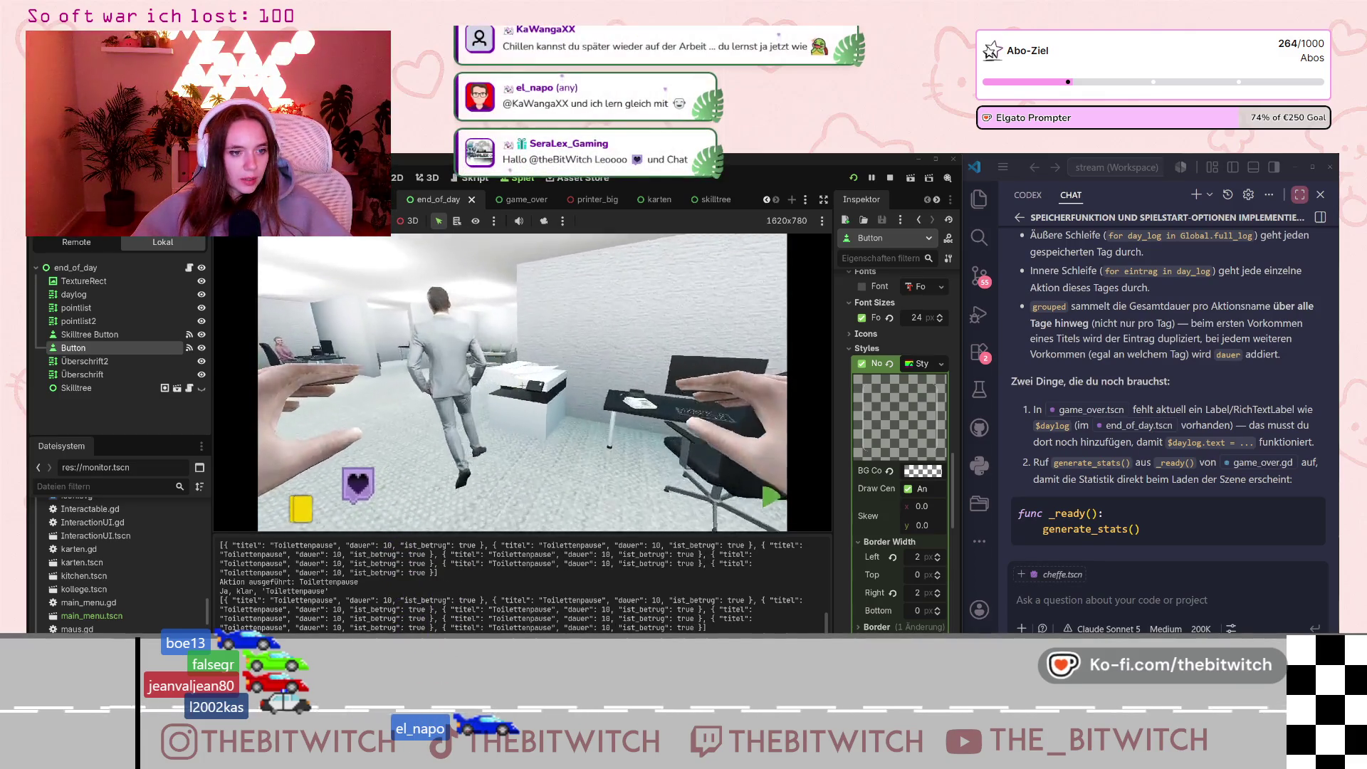
key("e")
key("e")
key("e")
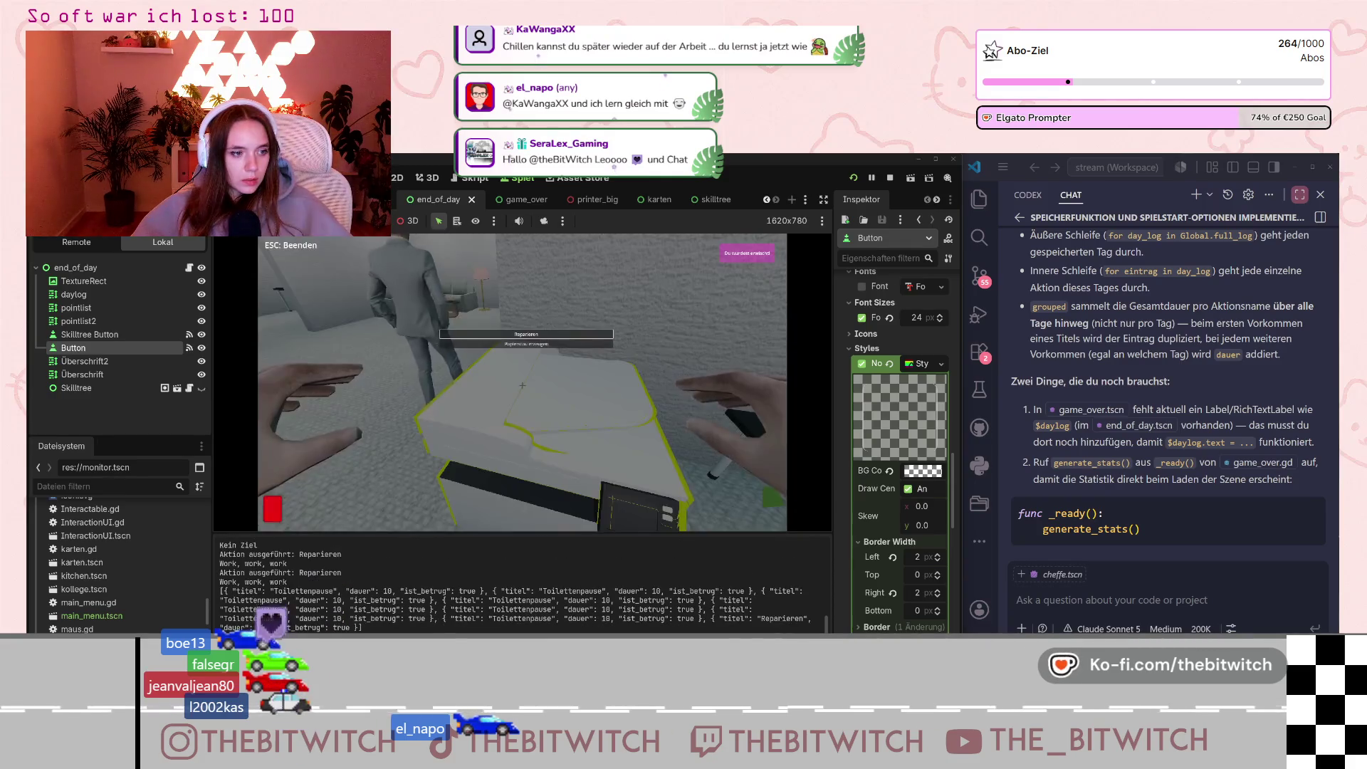
key("w")
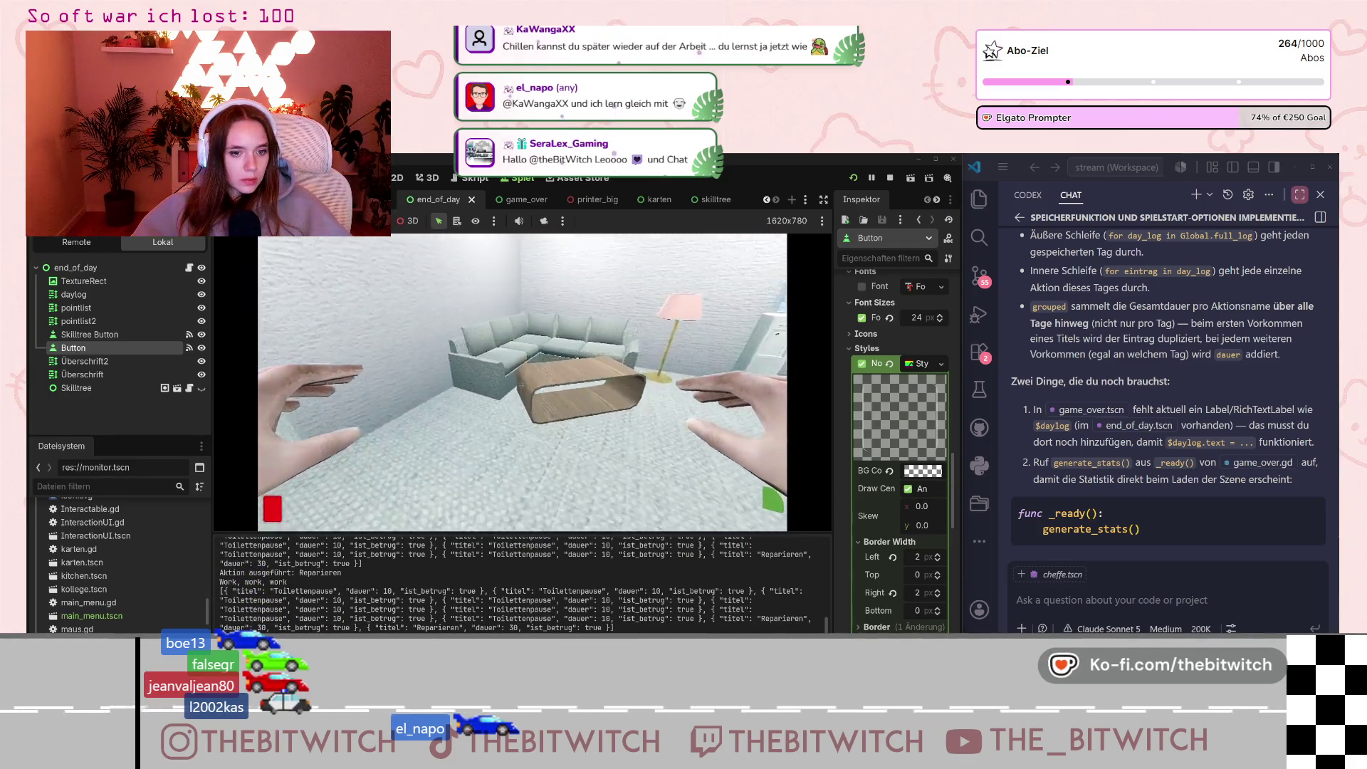
key("e")
key("e")
key("e")
key("e")
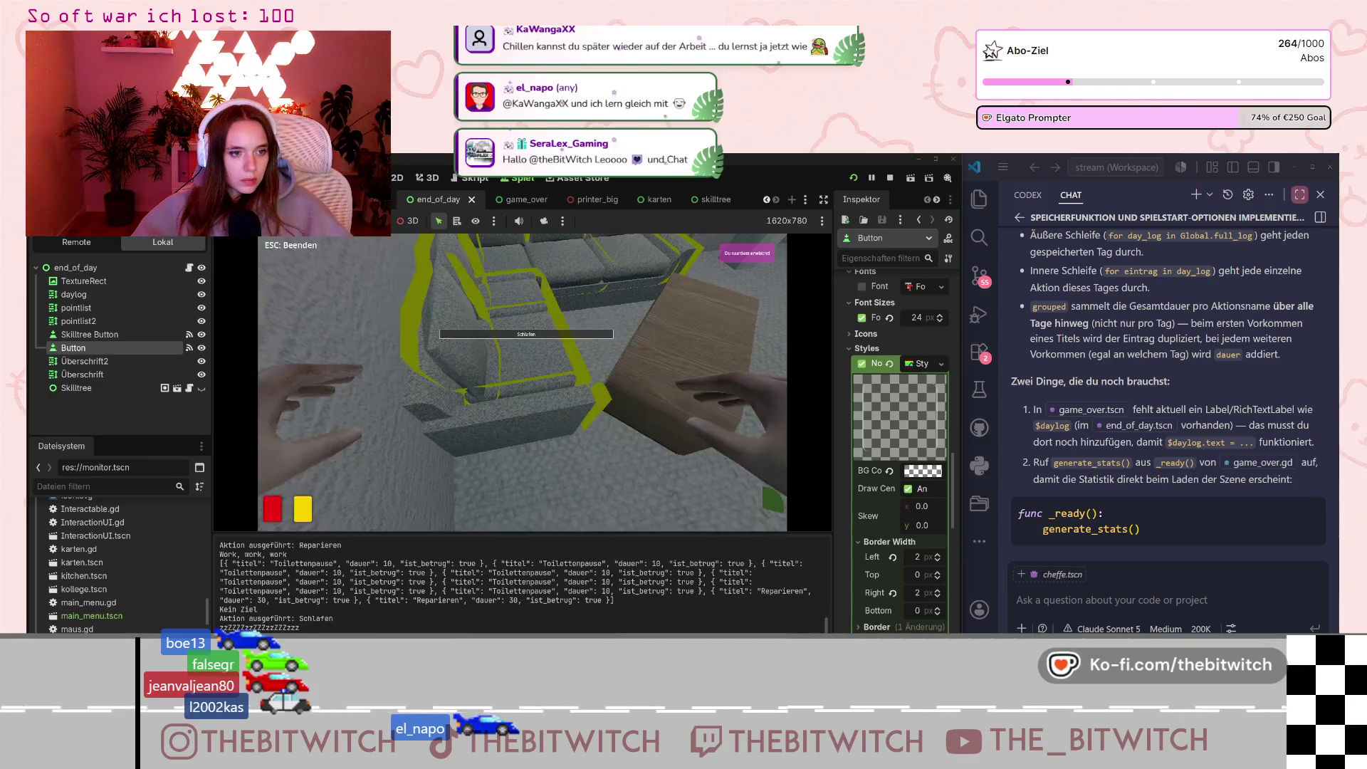
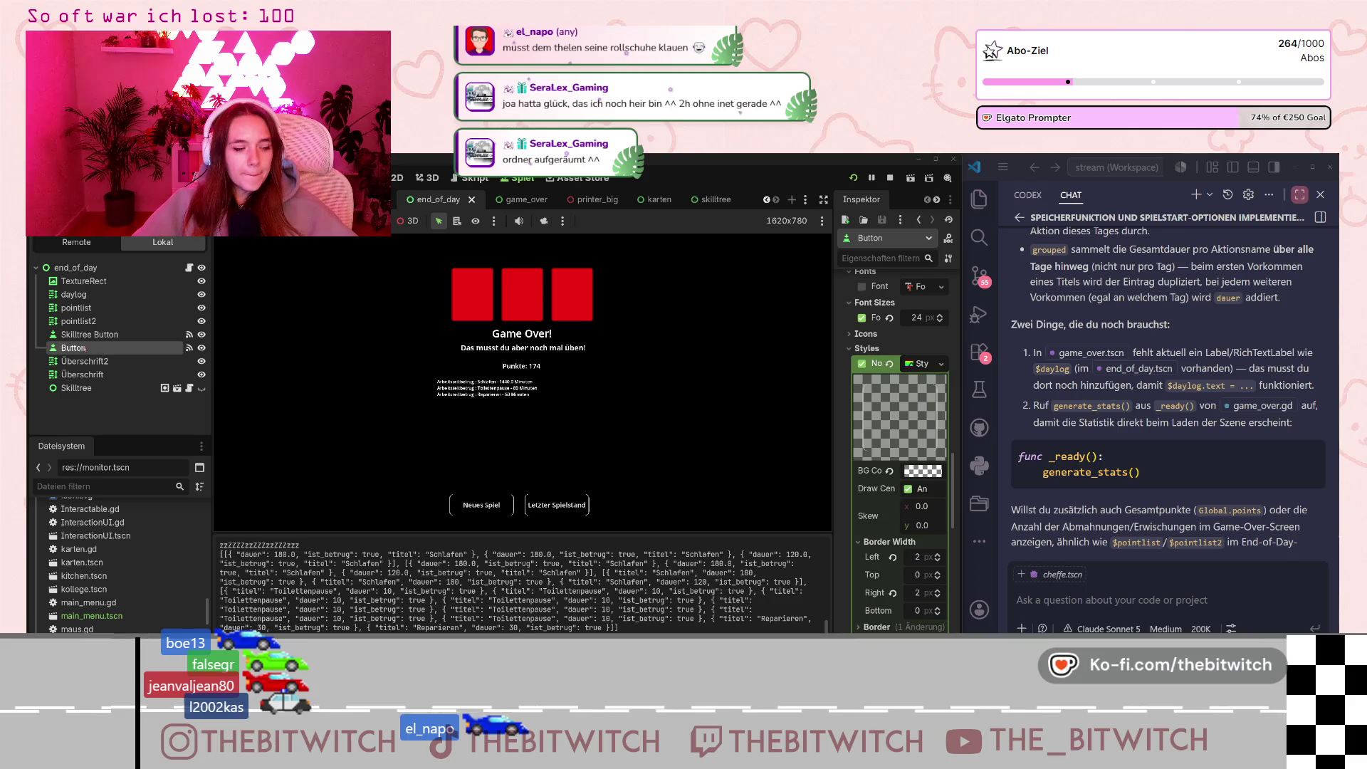
Switch to the game_over scene and select its Überschrift label.
left_click(96, 376)
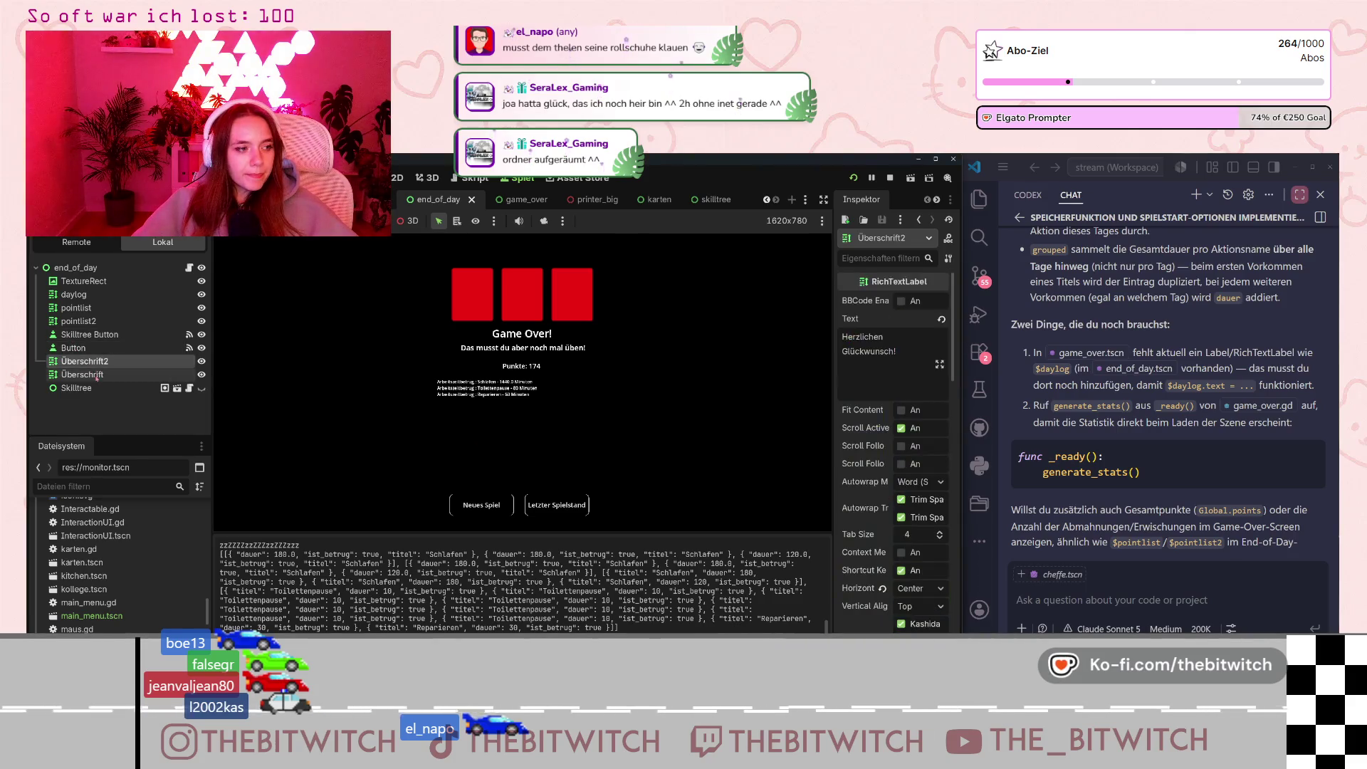
left_click(90, 362)
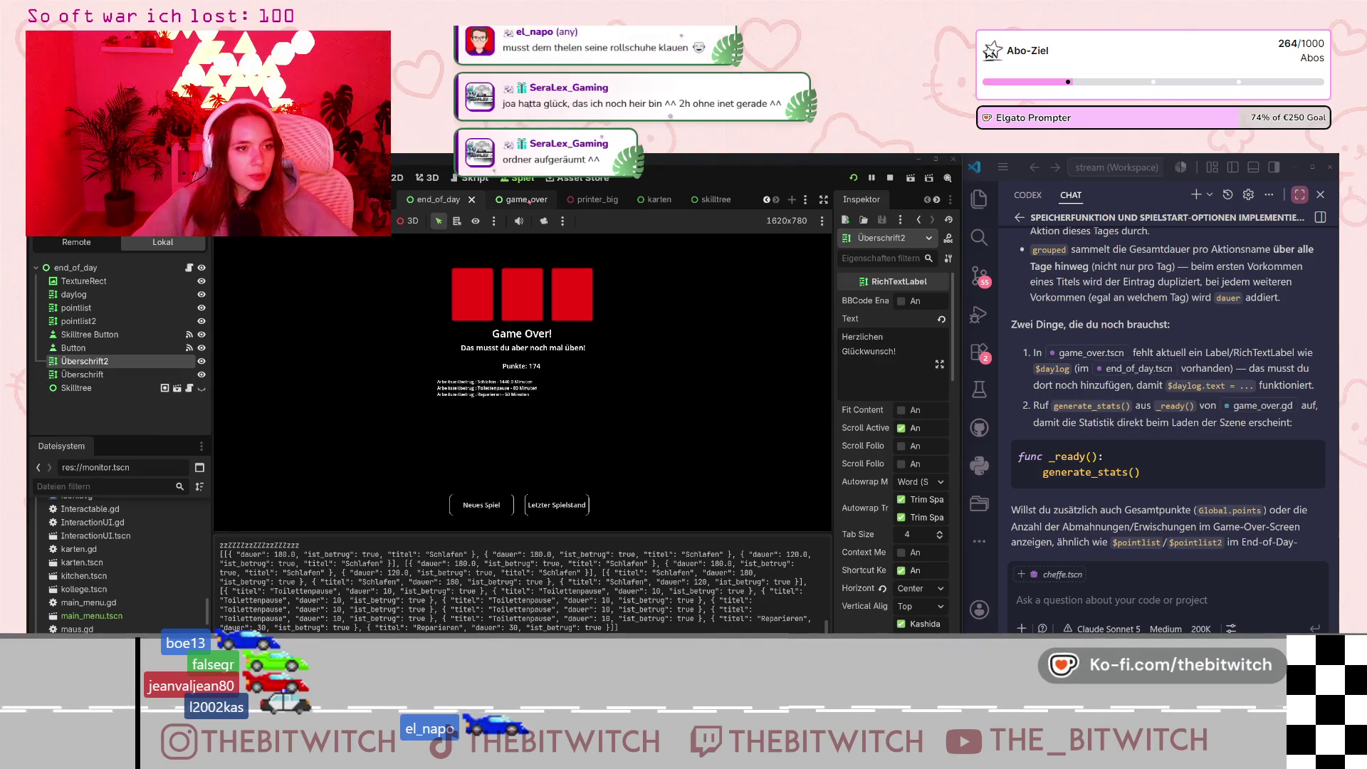
key("ctrl+Tab")
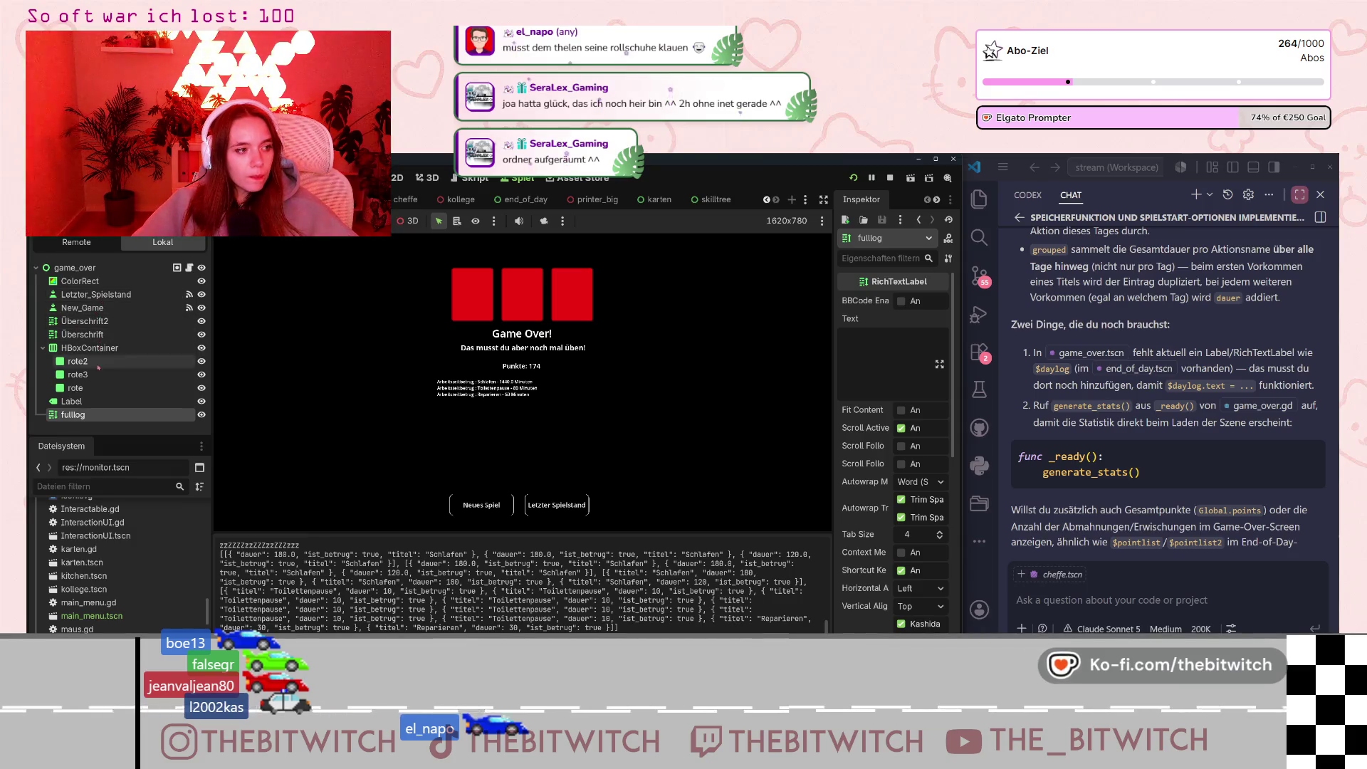
left_click(98, 335)
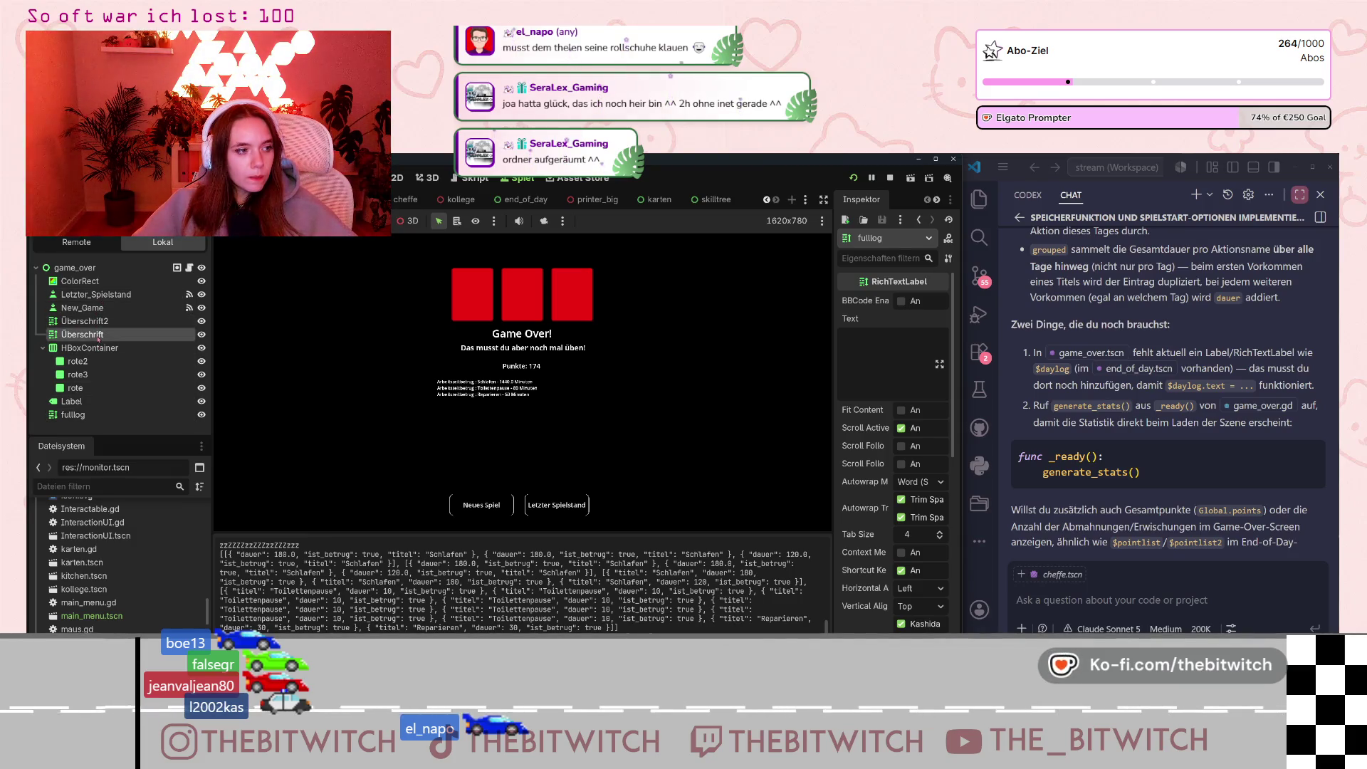
scroll(890, 370, "up", 5)
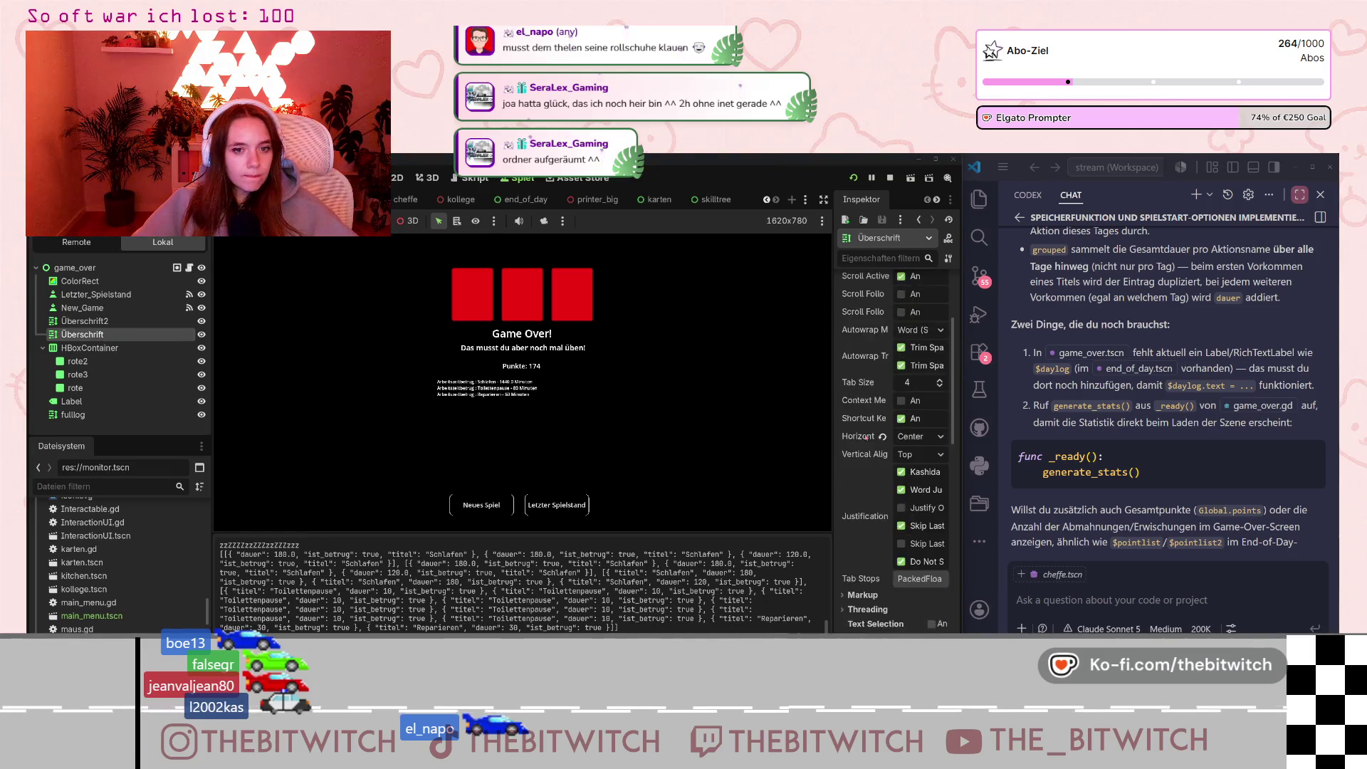
Raise Überschrift2's Theme Override Normal Font Size from 38 to 49.
left_click(78, 321)
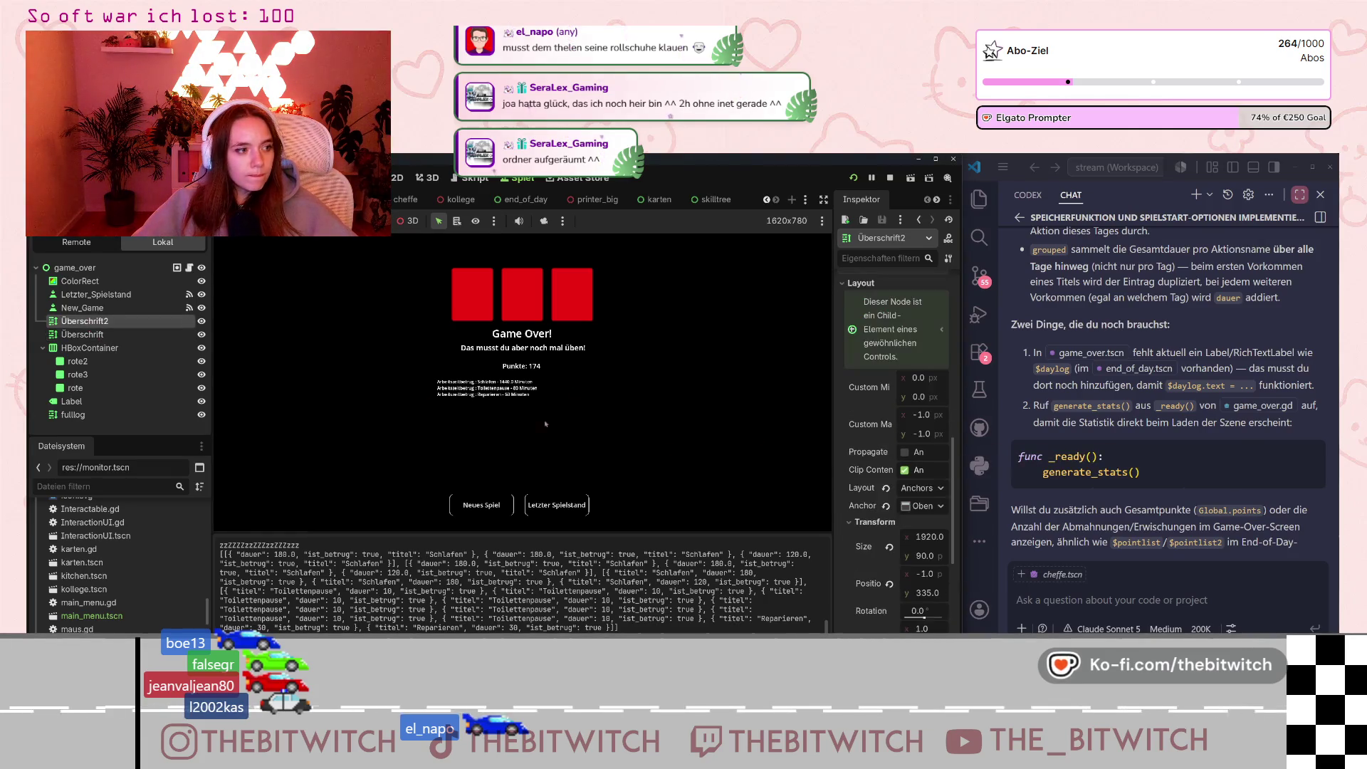
scroll(876, 463, "down", 5)
scroll(861, 509, "down", 3)
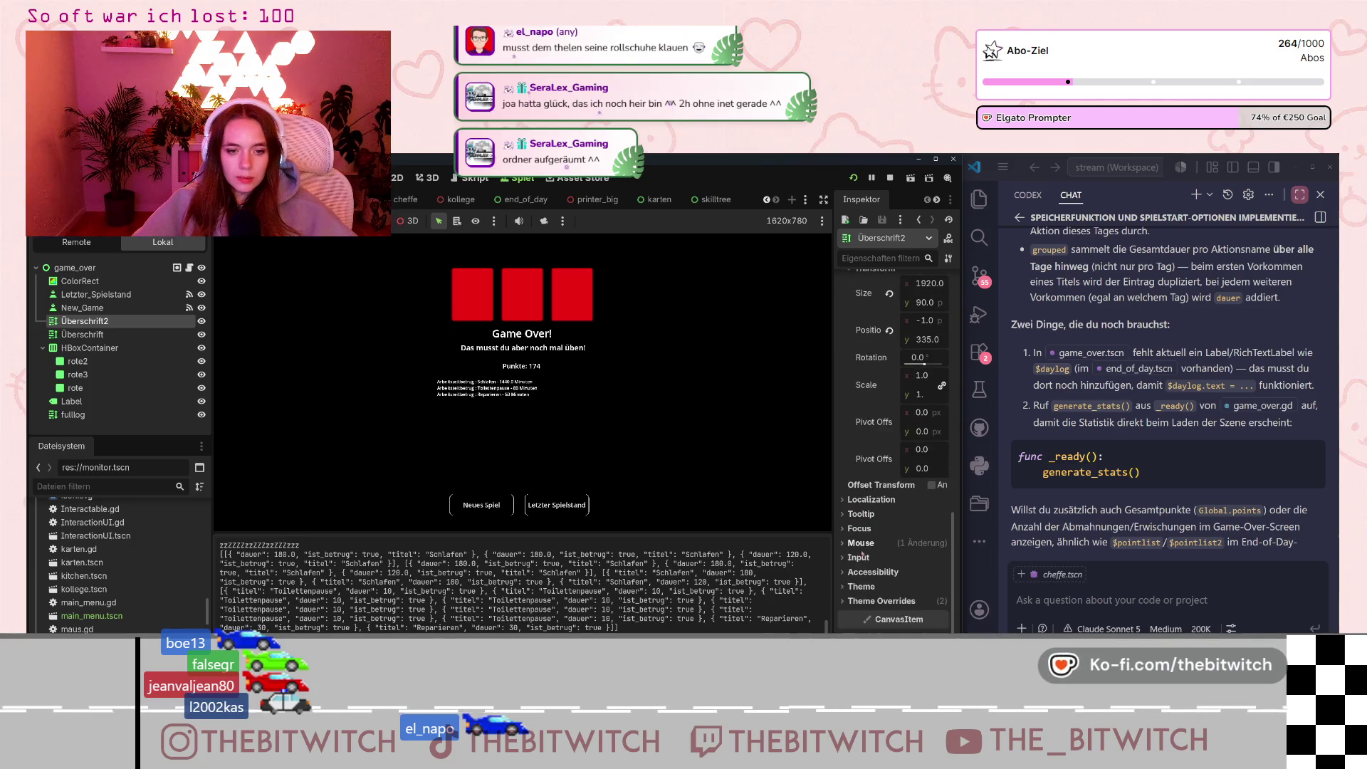
scroll(858, 563, "up", 3)
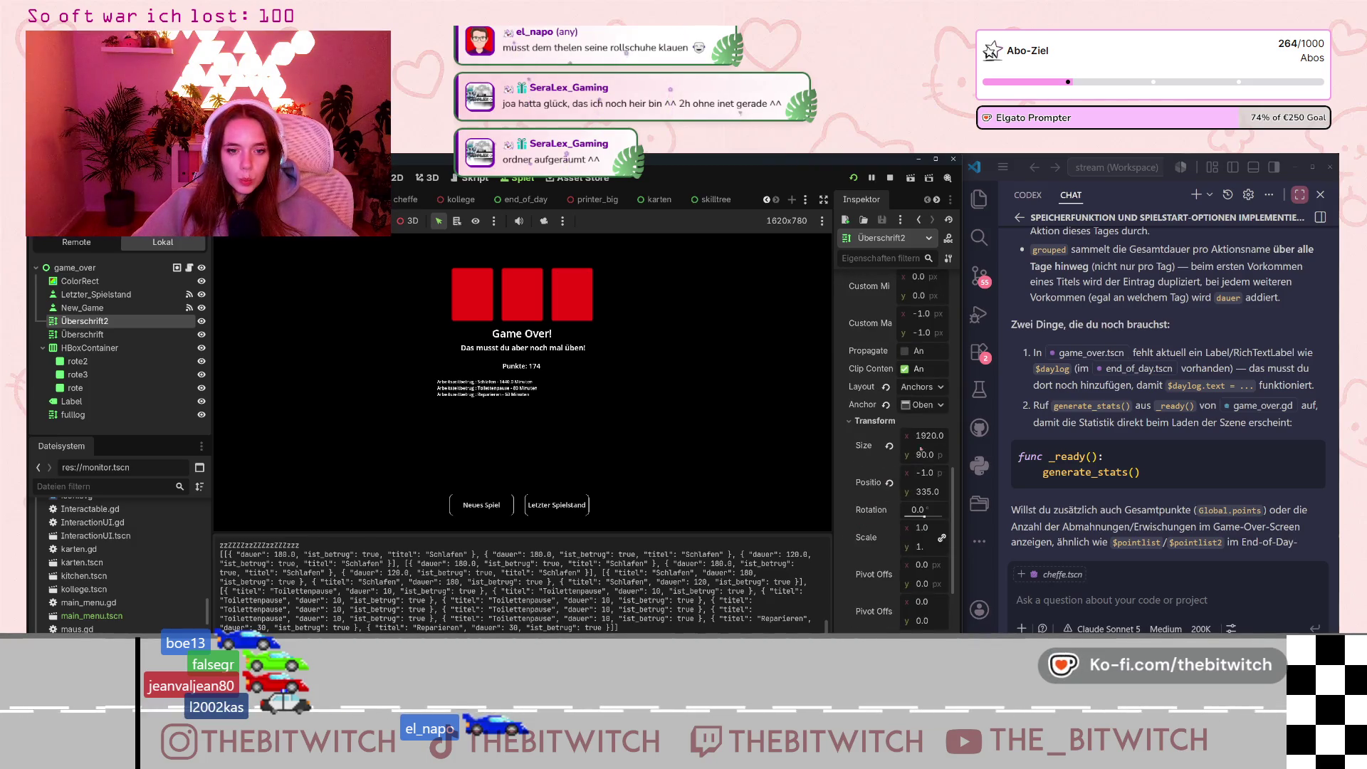
scroll(869, 526, "down", 5)
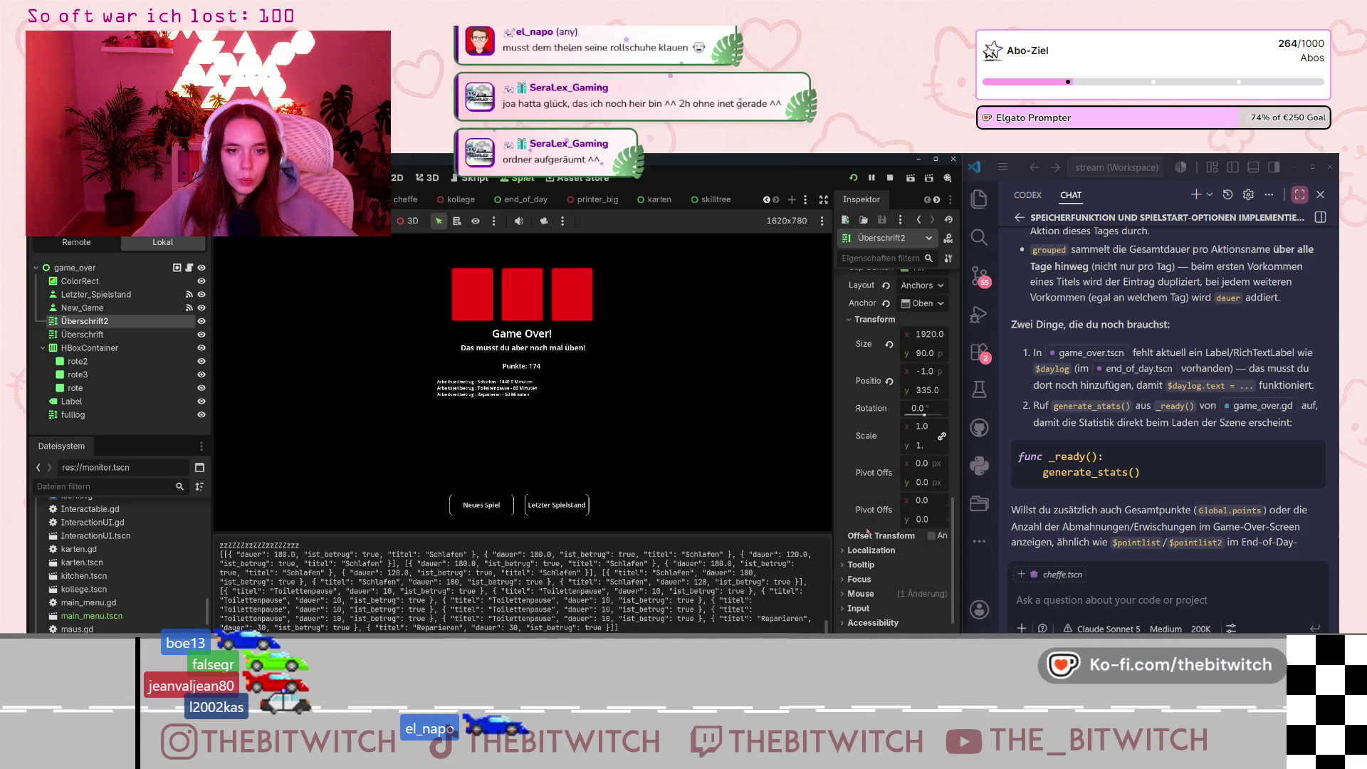
left_click(848, 550)
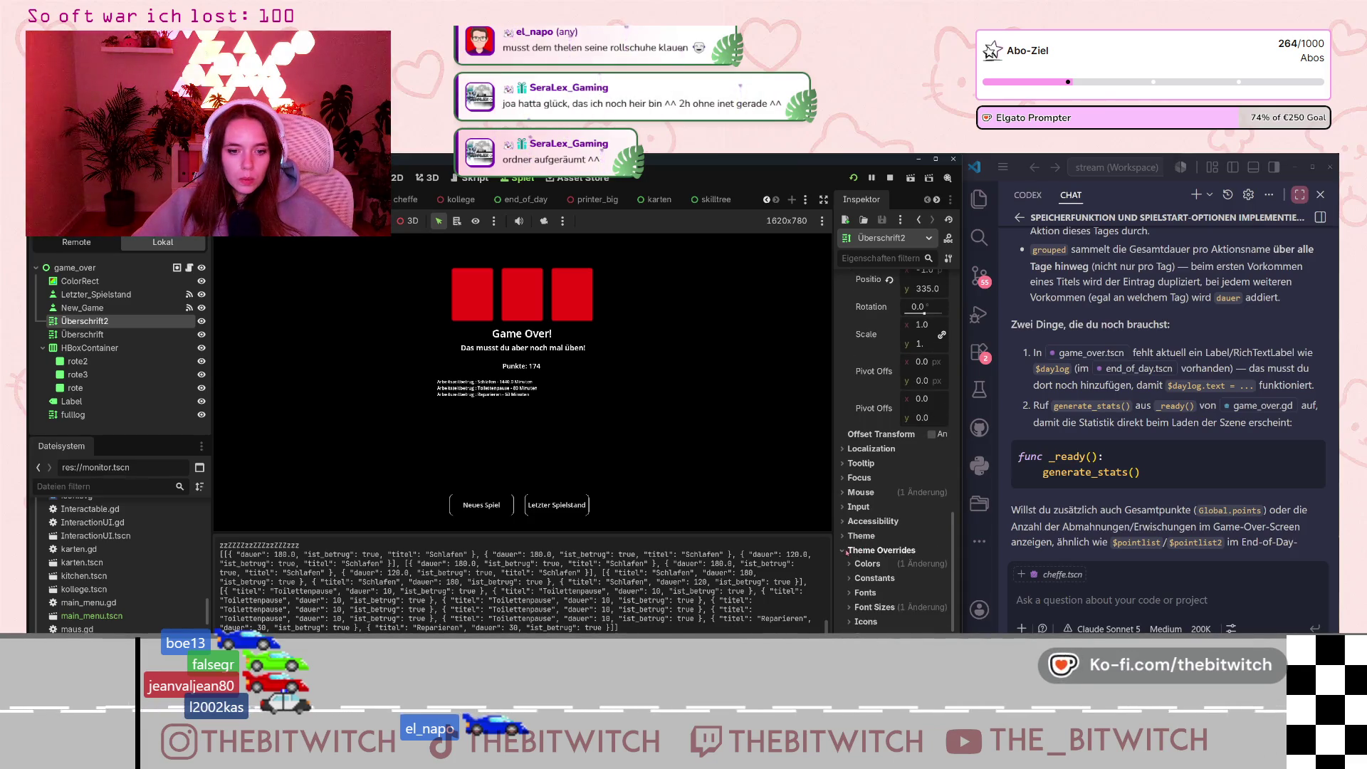
left_click(851, 605)
scroll(926, 563, "down", 2)
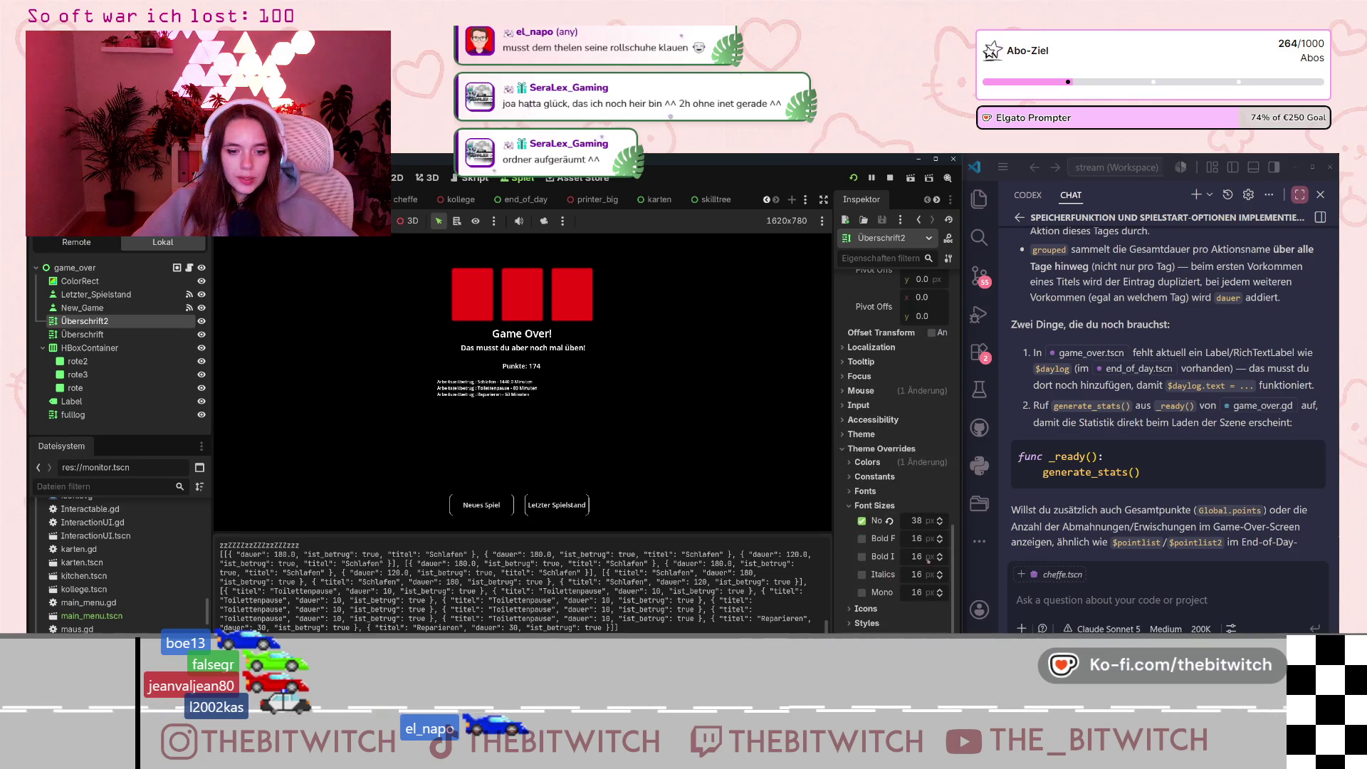
left_click_drag(940, 522, 940, 519)
scroll(888, 546, "up", 10)
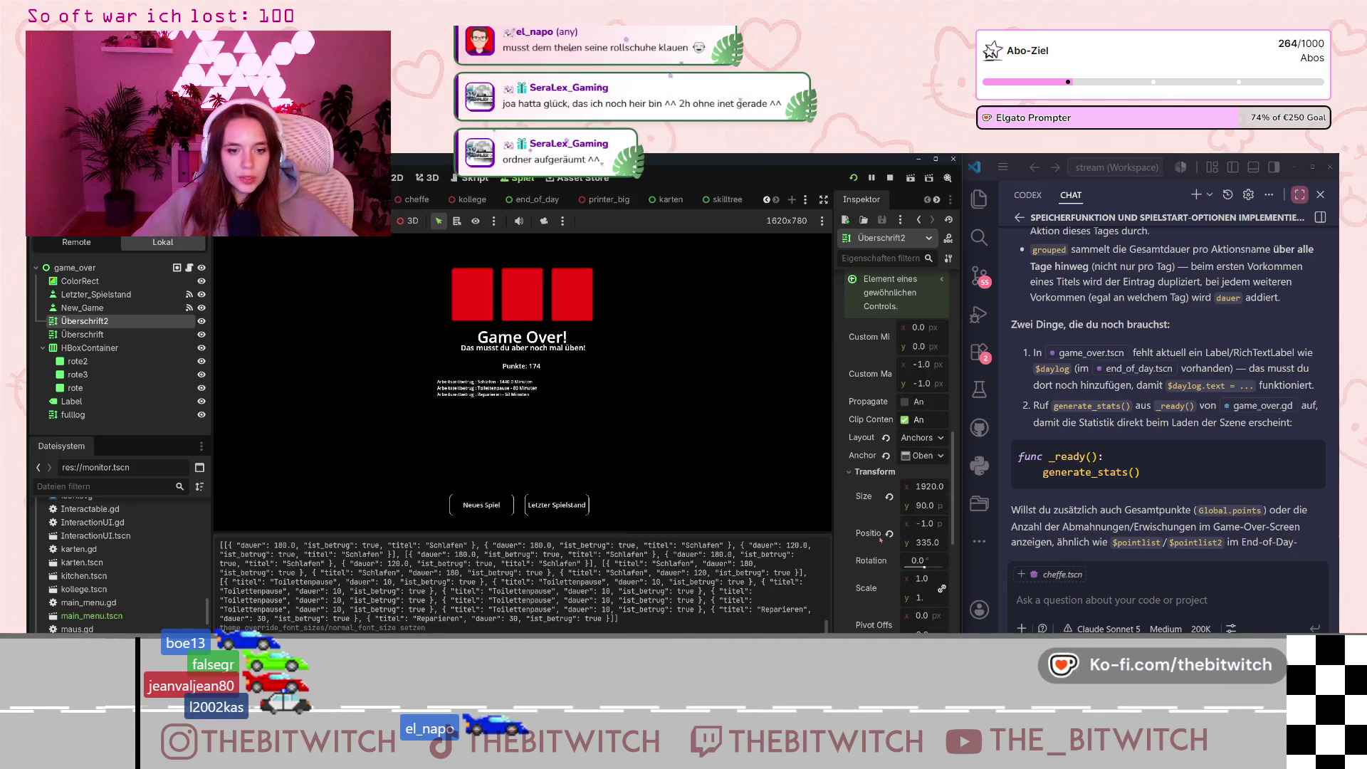
Set the Überschrift2 heading's Position x to 0 and nudge it up slightly.
left_click(927, 525)
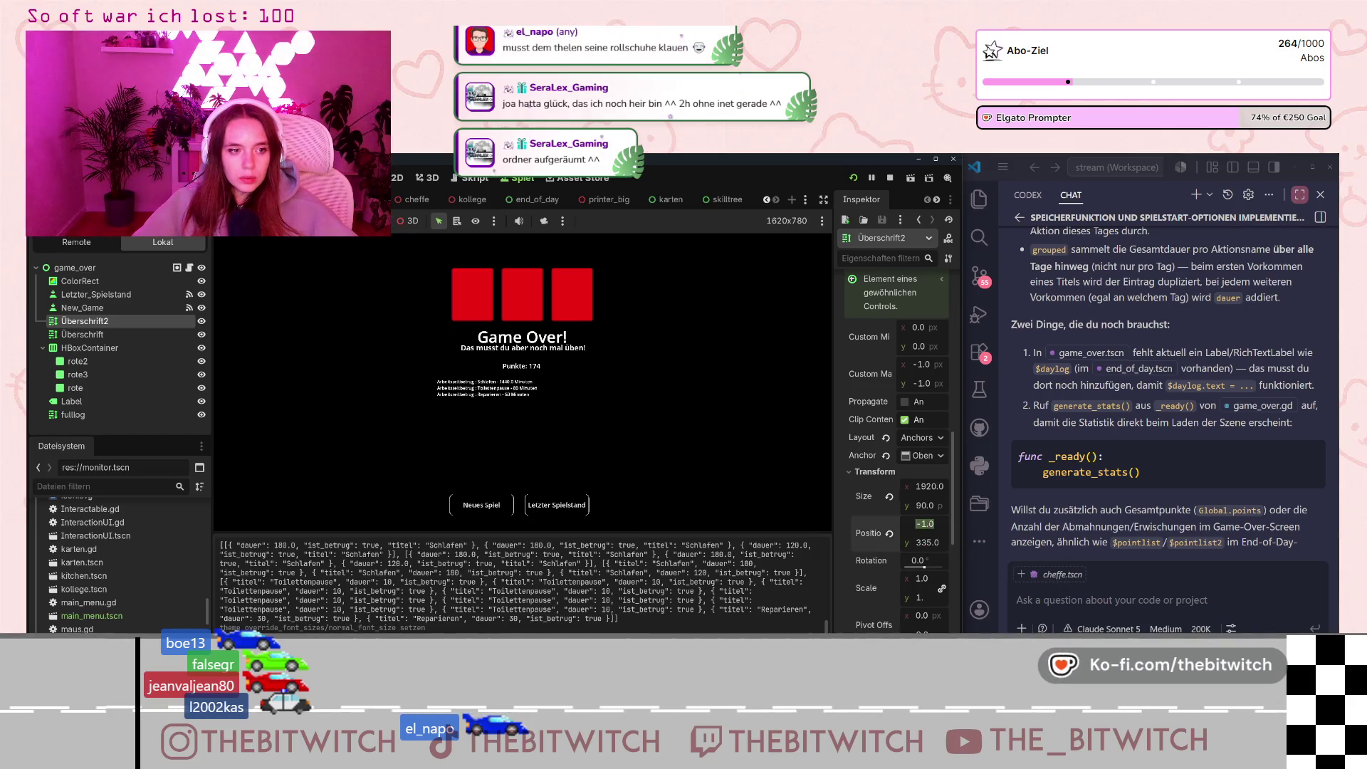
type("-2")
key("Return")
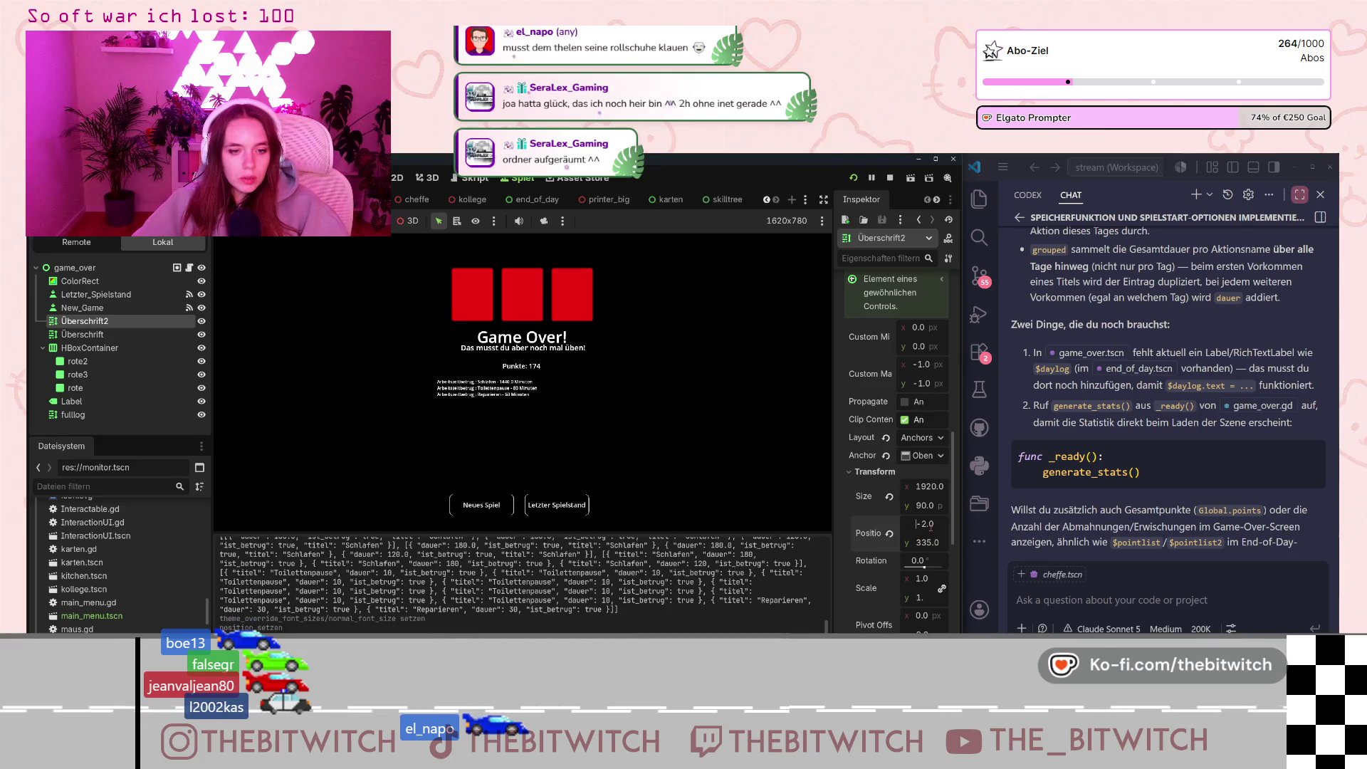
type("0")
key("Return")
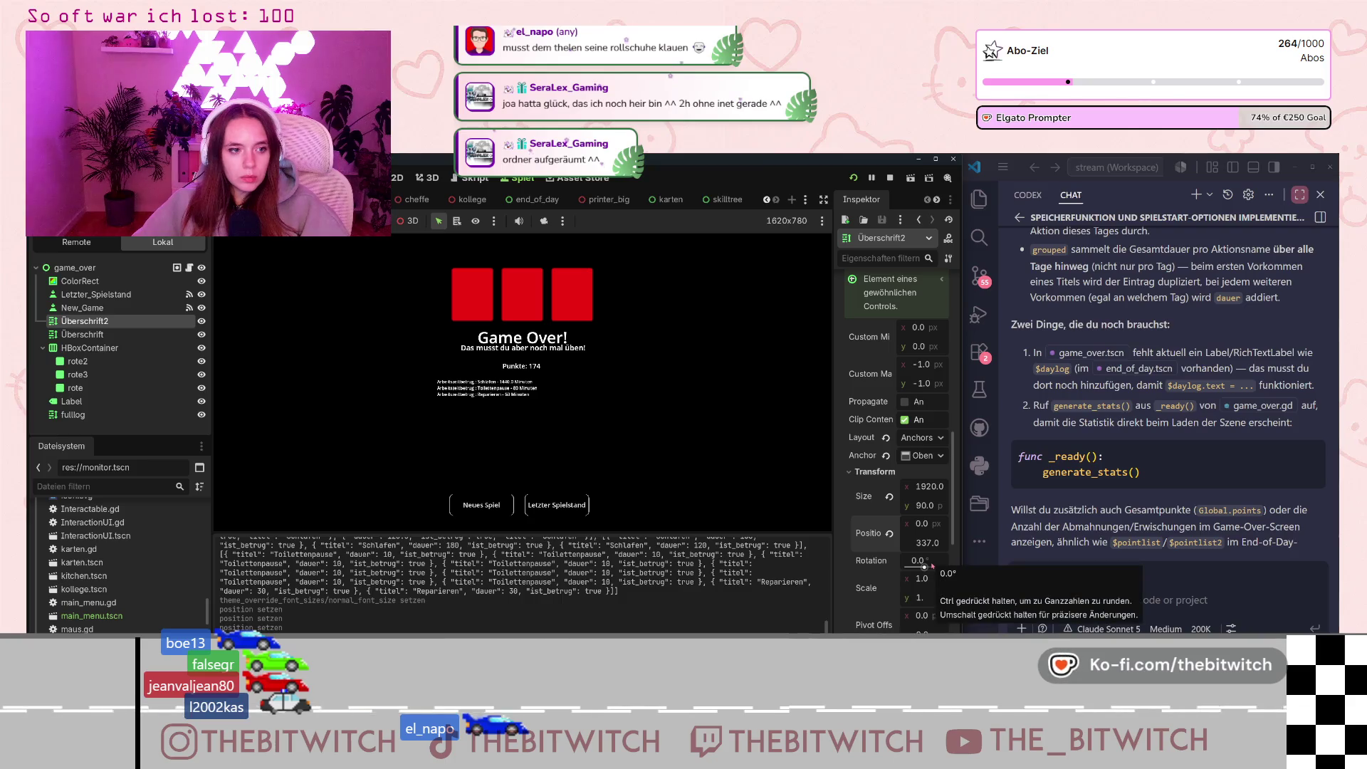
key("Down")
key("Down")
key("Down")
key("Down")
key("Down")
key("Down")
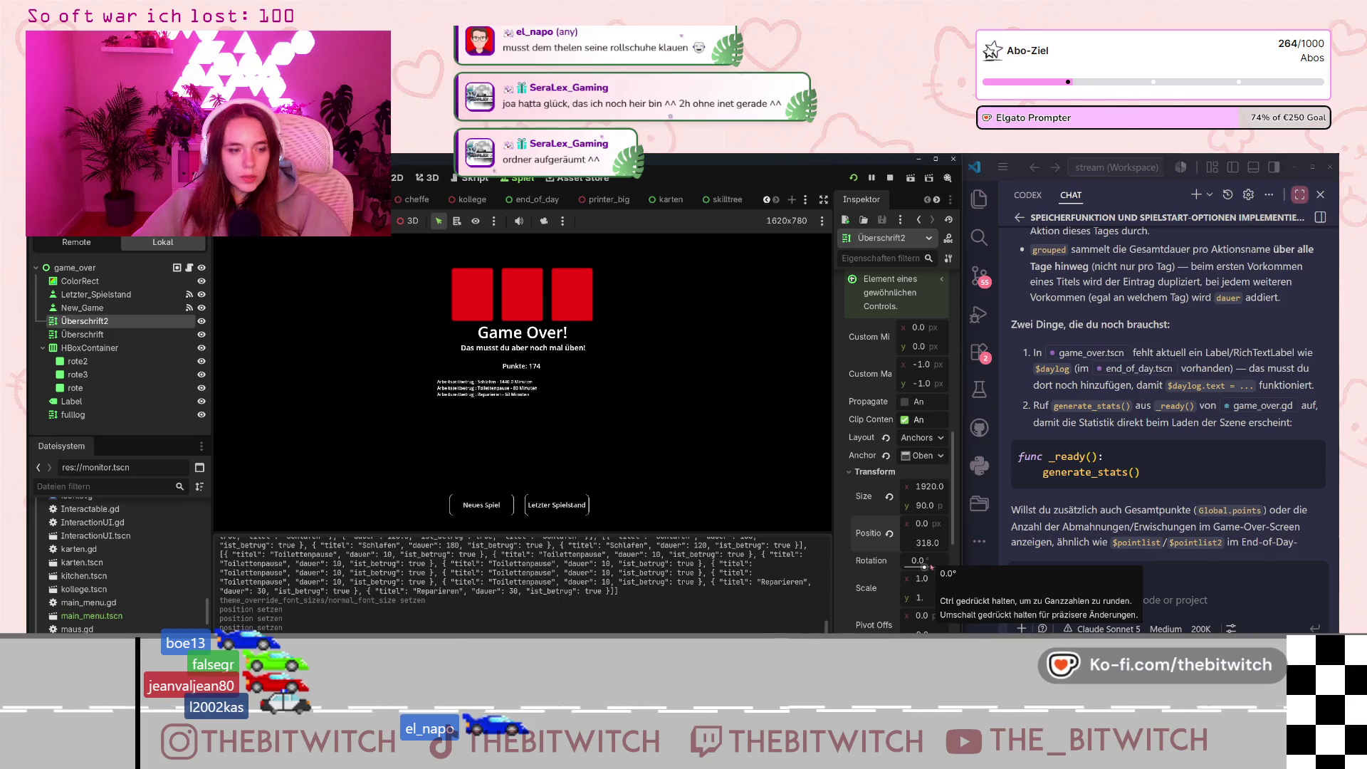
key("Down")
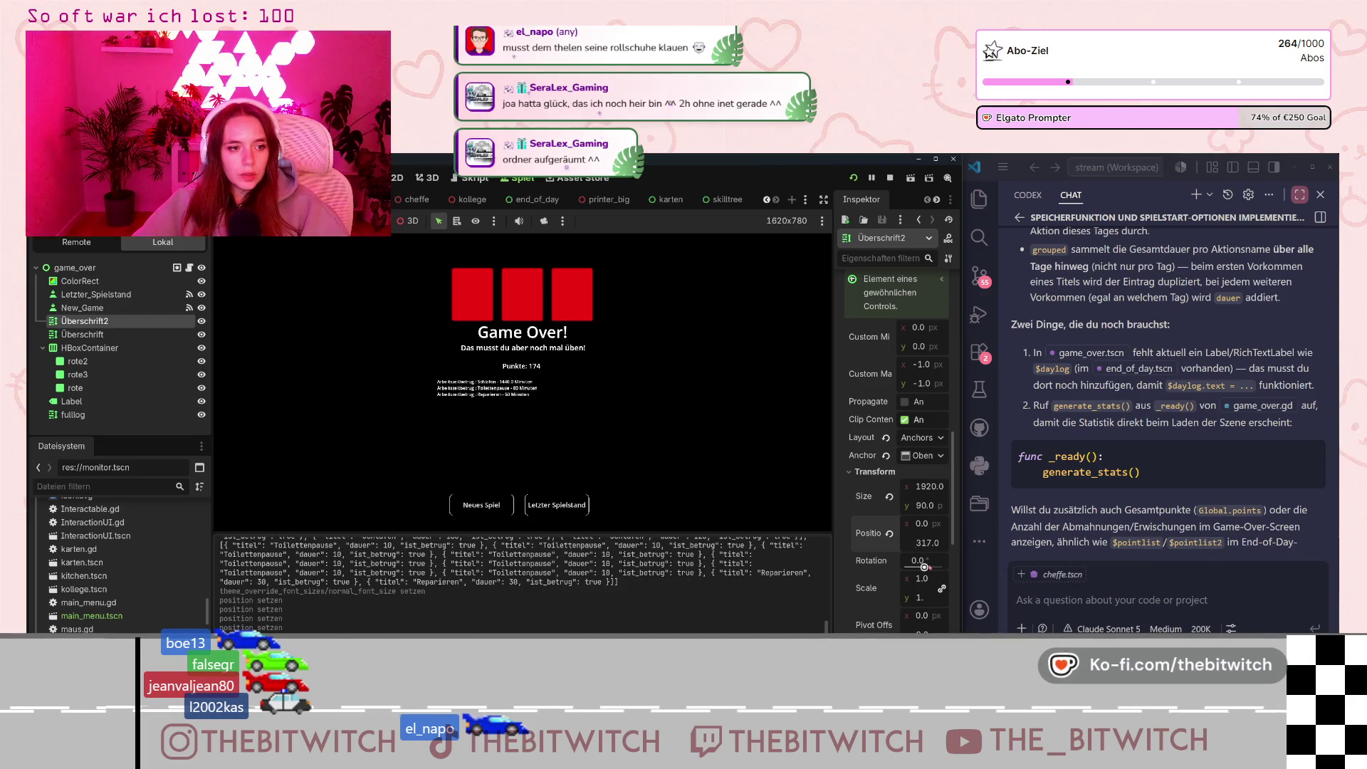
Move the Überschrift label to Position x 0, y 400.
left_click(82, 334)
scroll(897, 513, "down", 10)
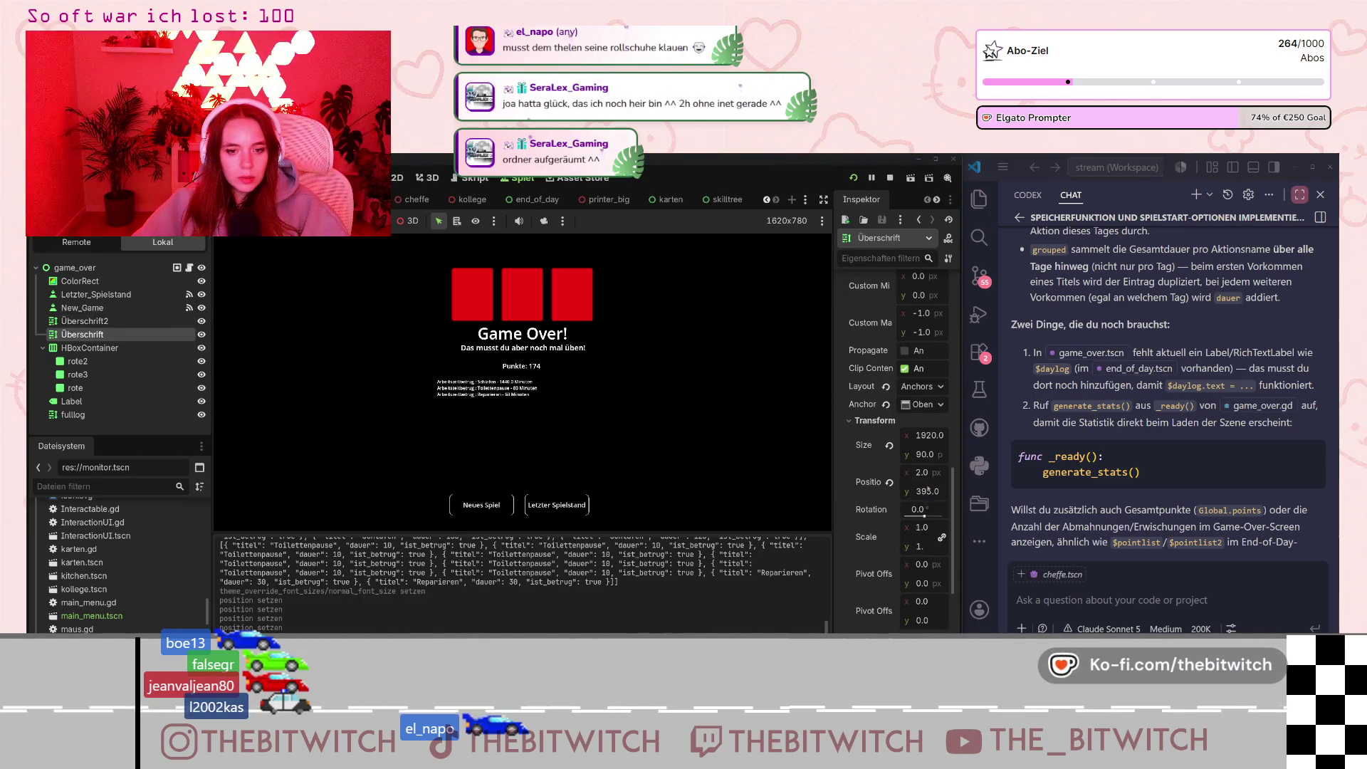
key("Left")
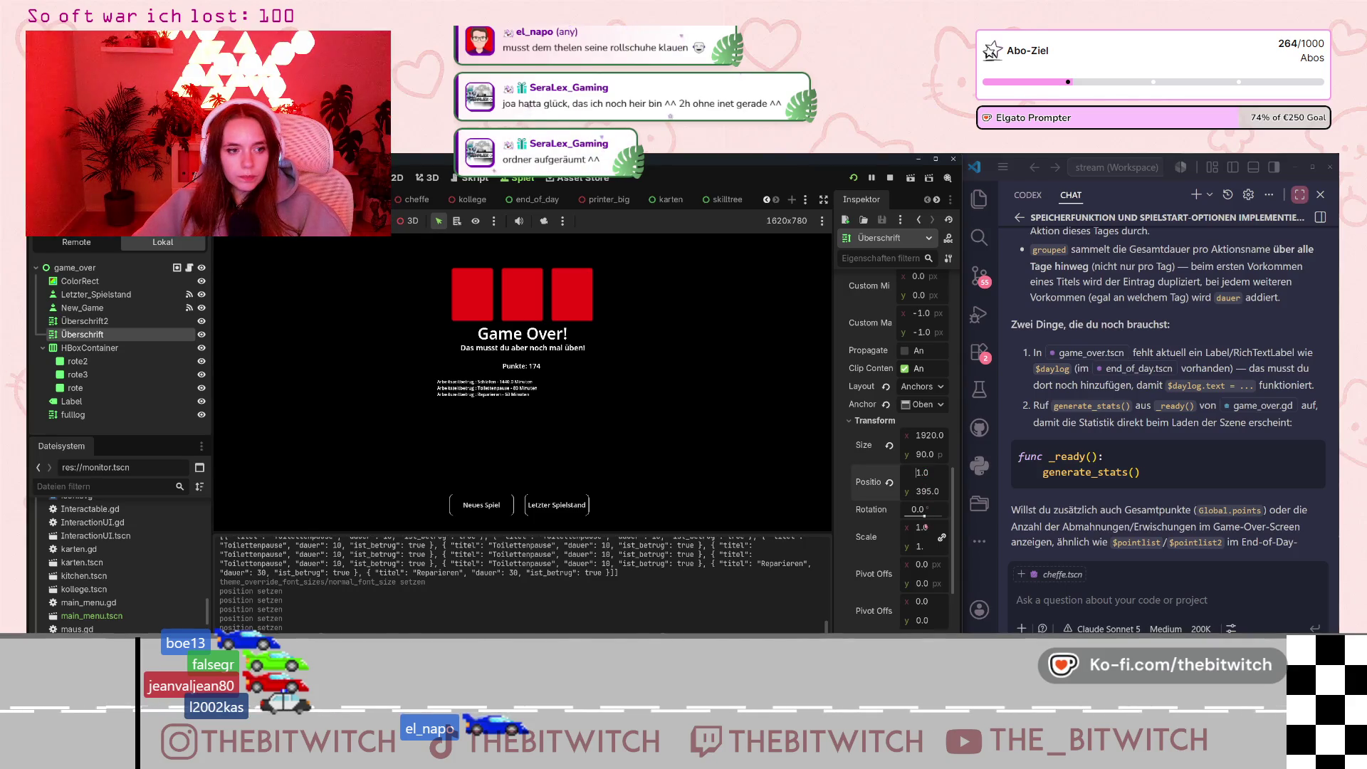
left_click_drag(918, 491, 922, 527)
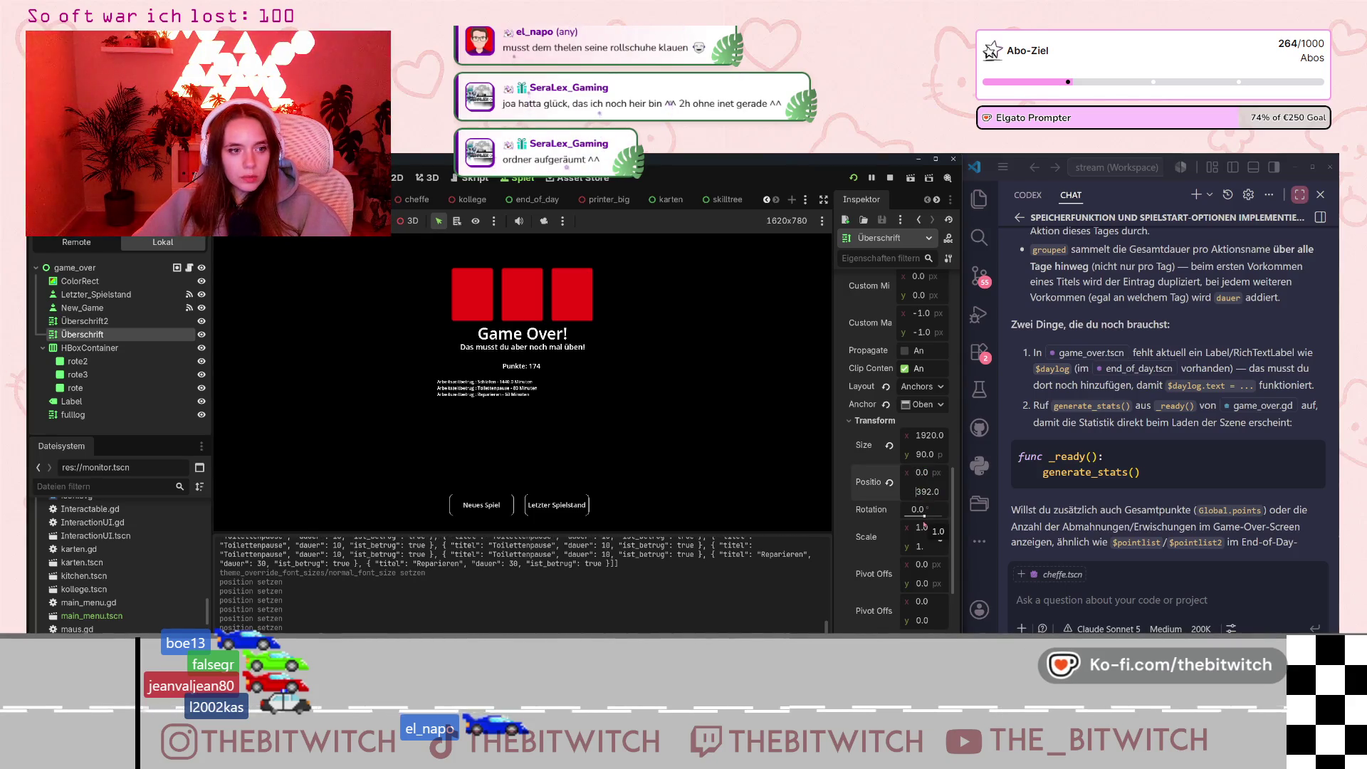
key("Up")
key("Up")
key("Up")
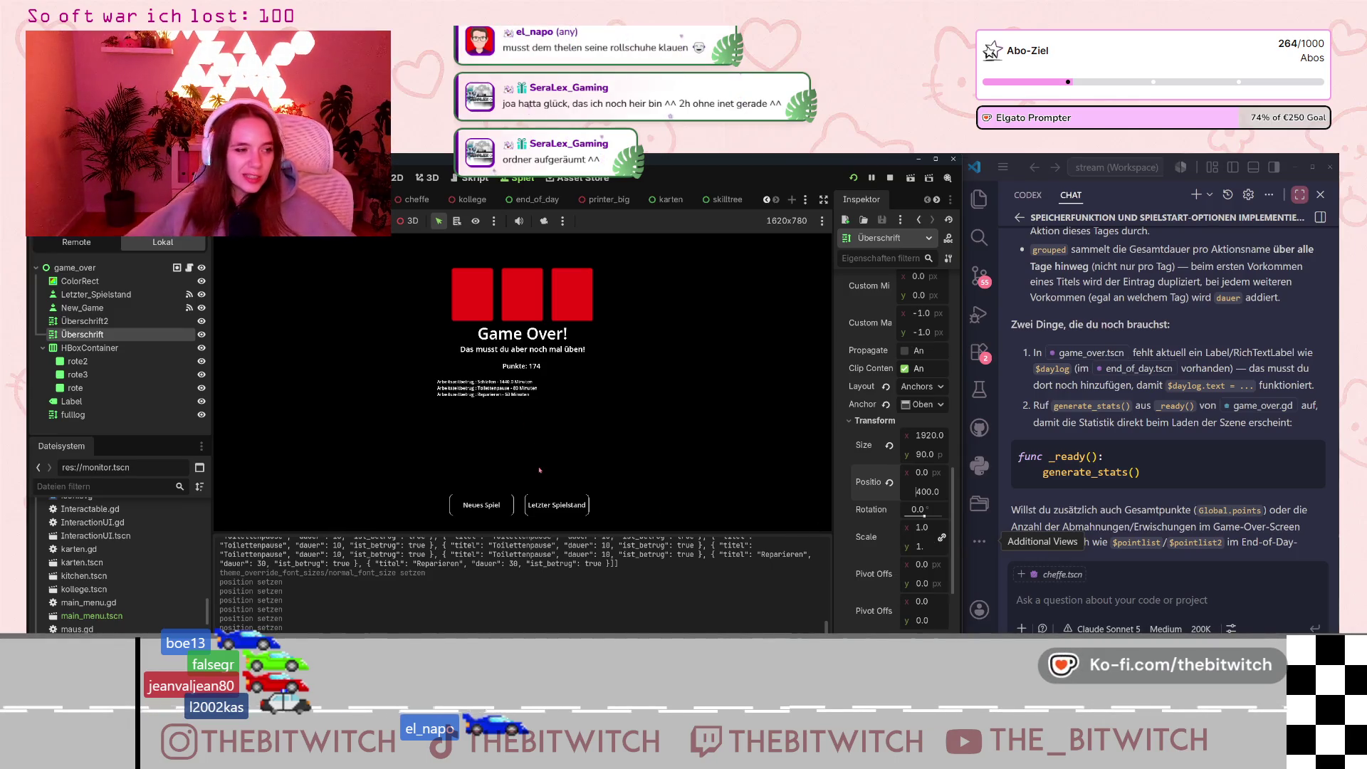
left_click(519, 433)
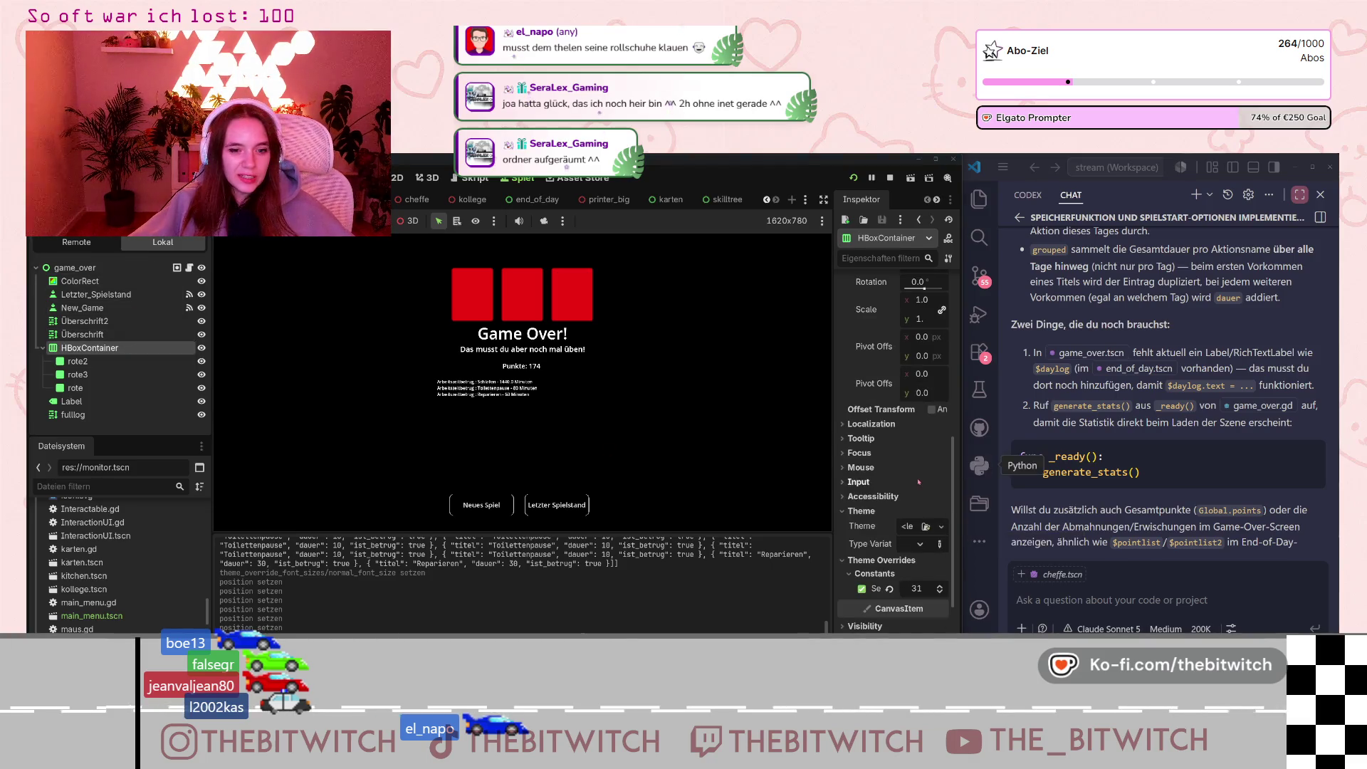
Set the HBoxContainer icon row's Position to x 0, y 111.
scroll(918, 482, "down", 5)
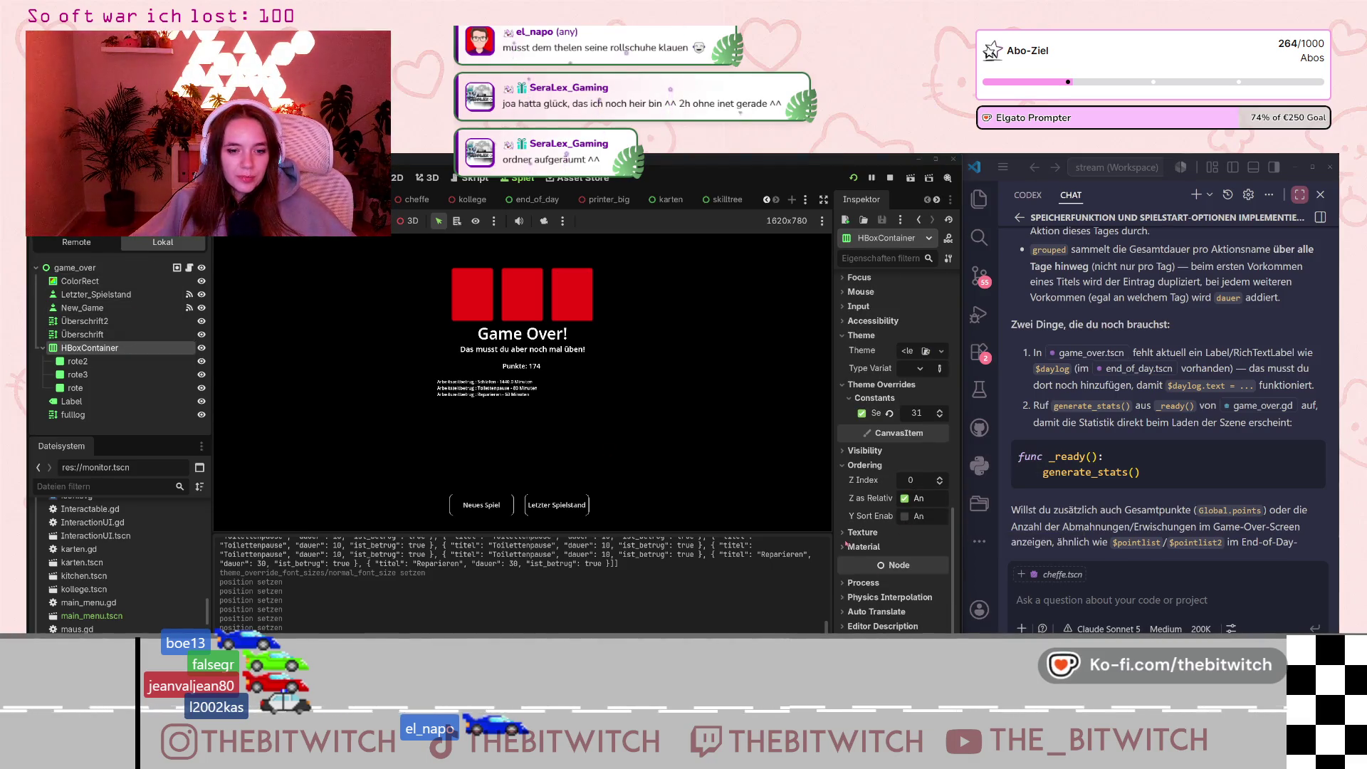
scroll(865, 559, "up", 7)
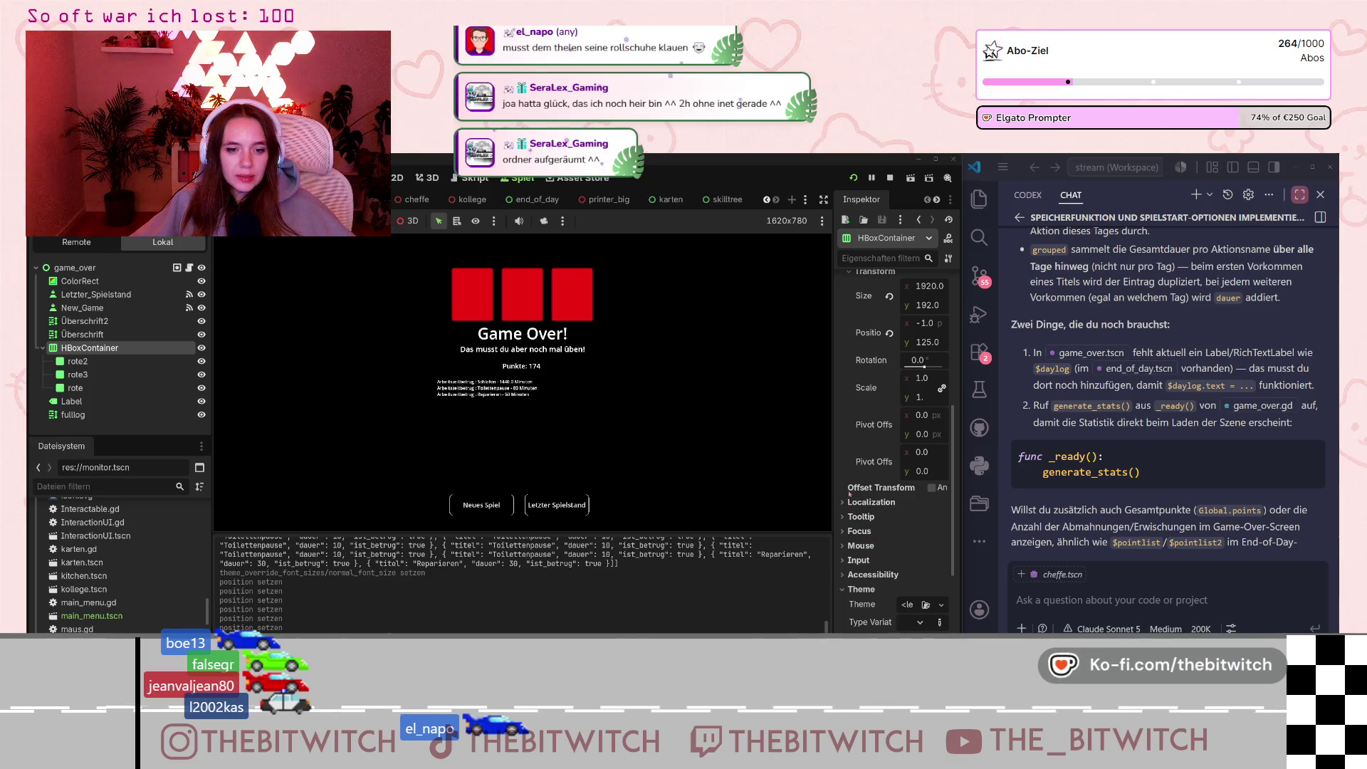
scroll(876, 532, "up", 3)
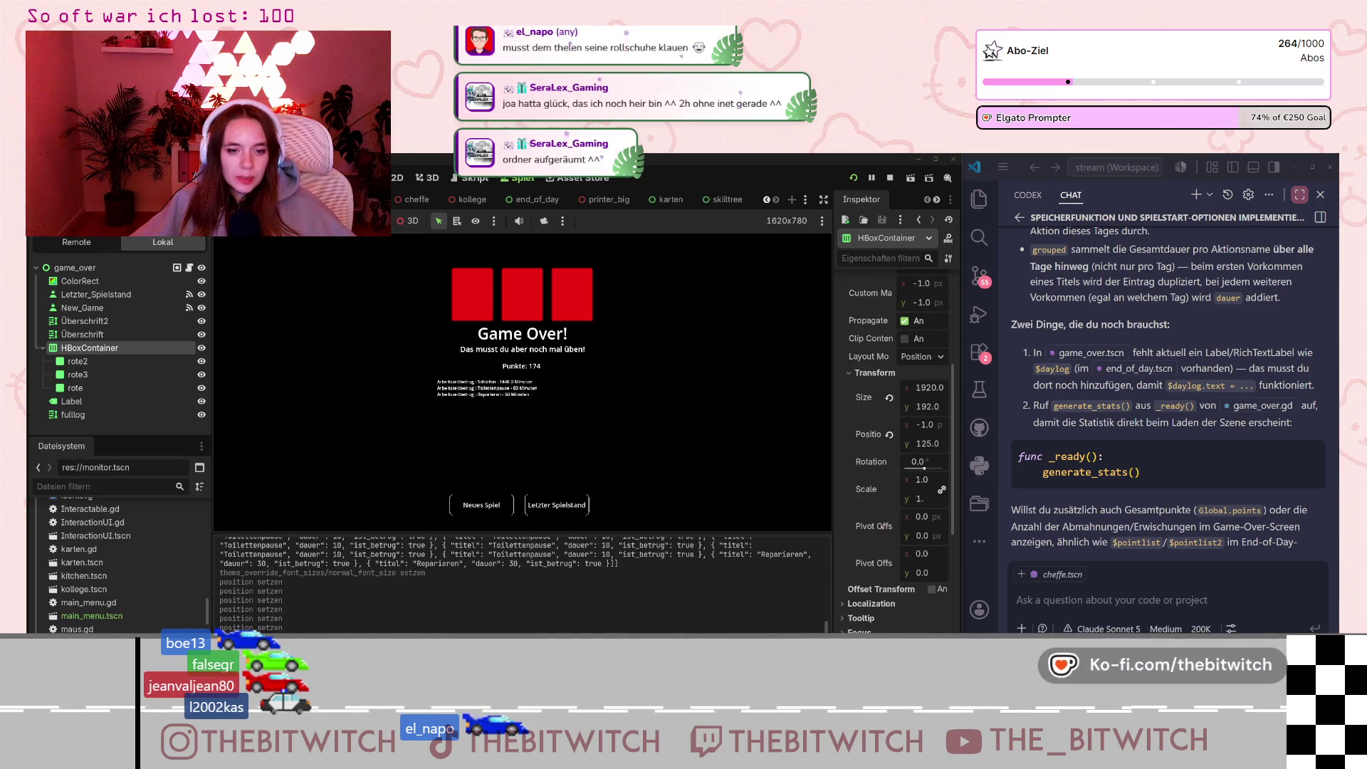
left_click(925, 424)
type("0")
key("Return")
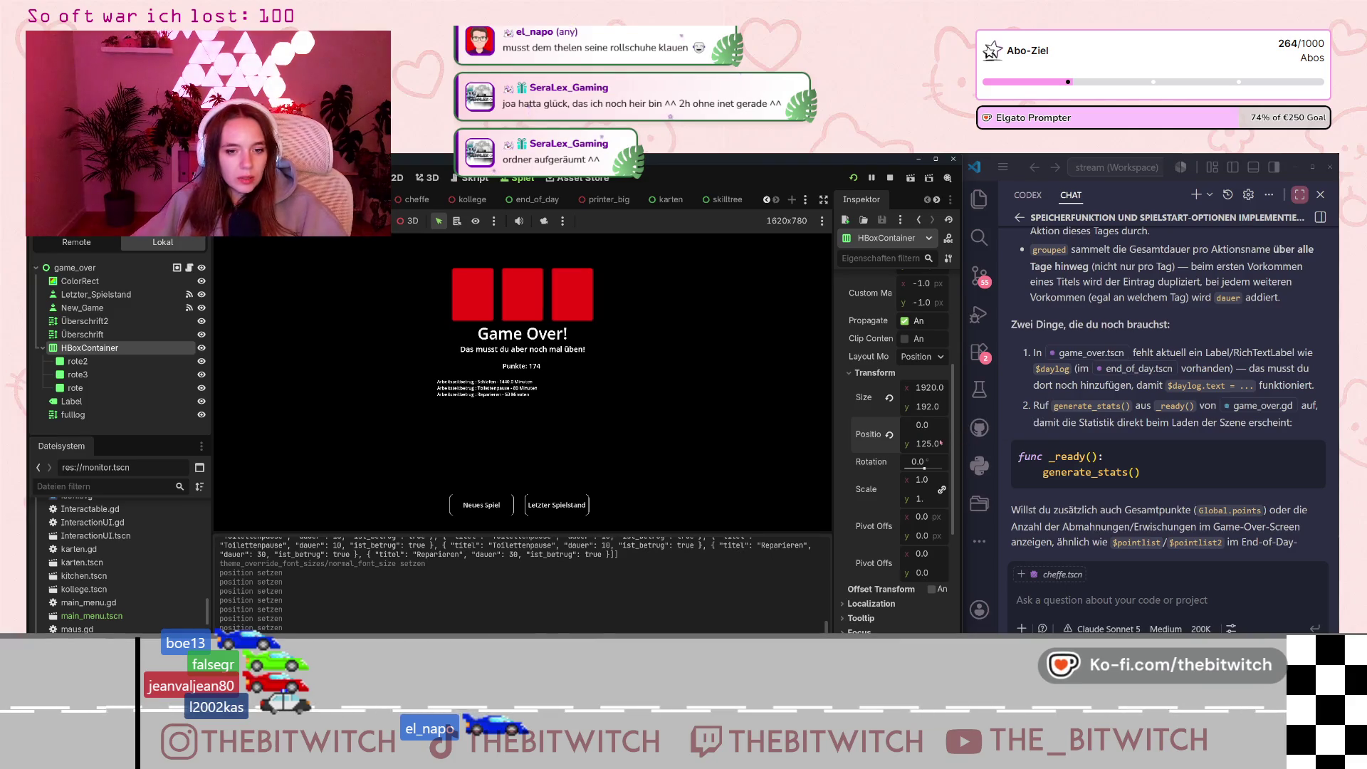
type("123")
key("Return")
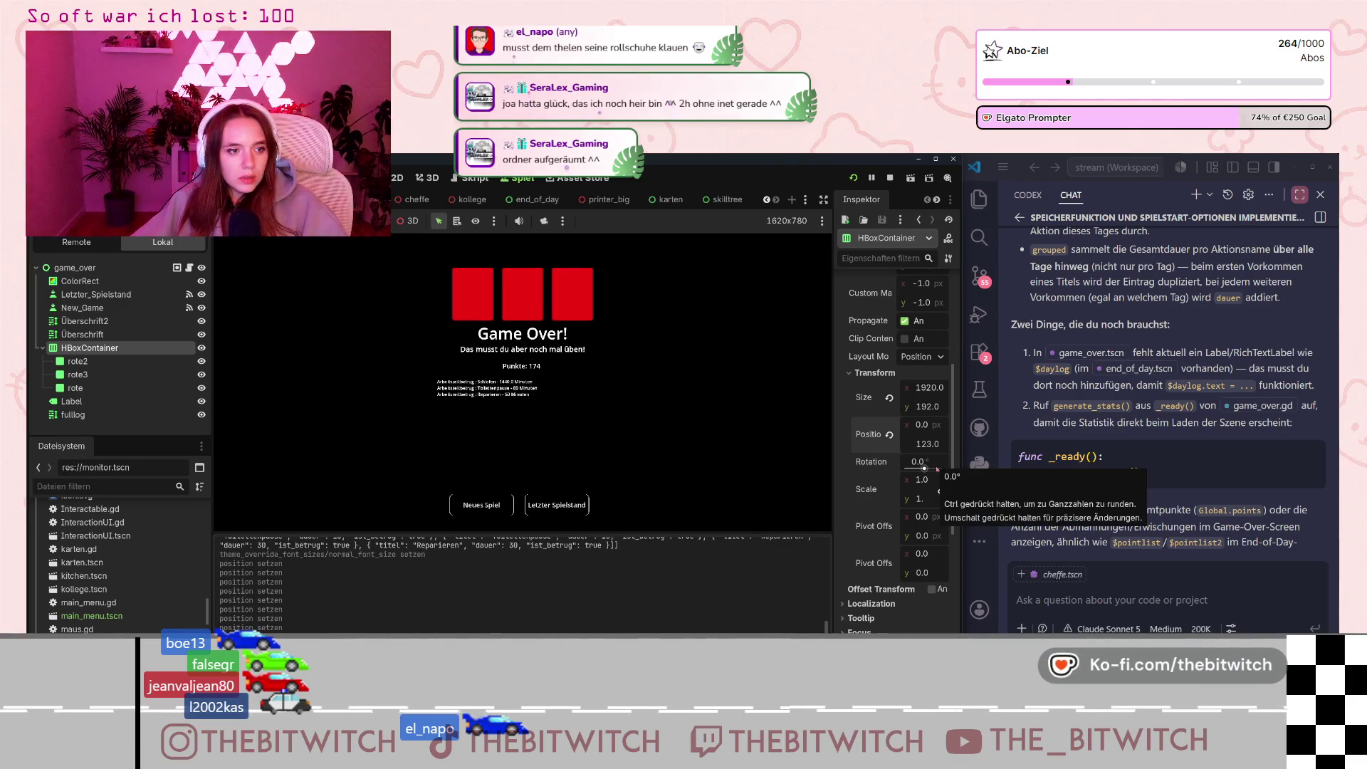
type("114")
key("Return")
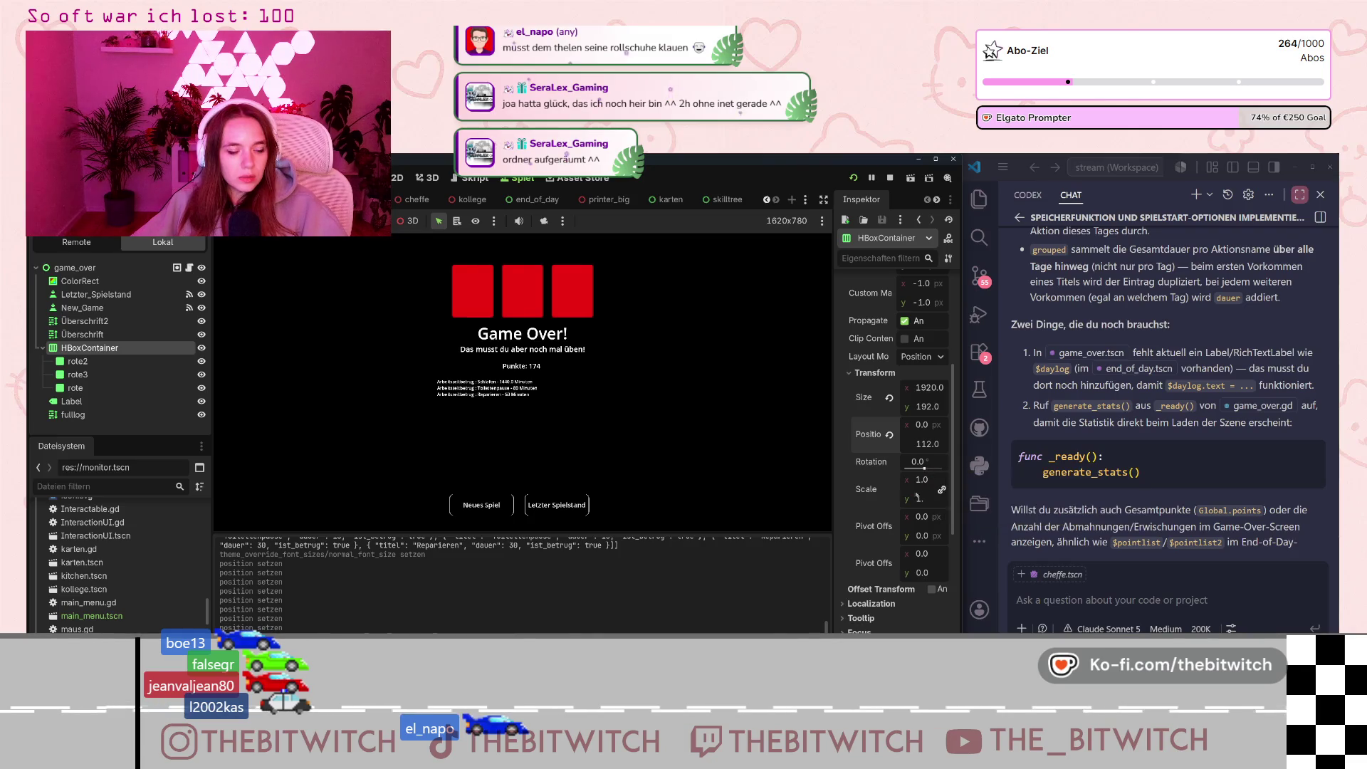
key("Down")
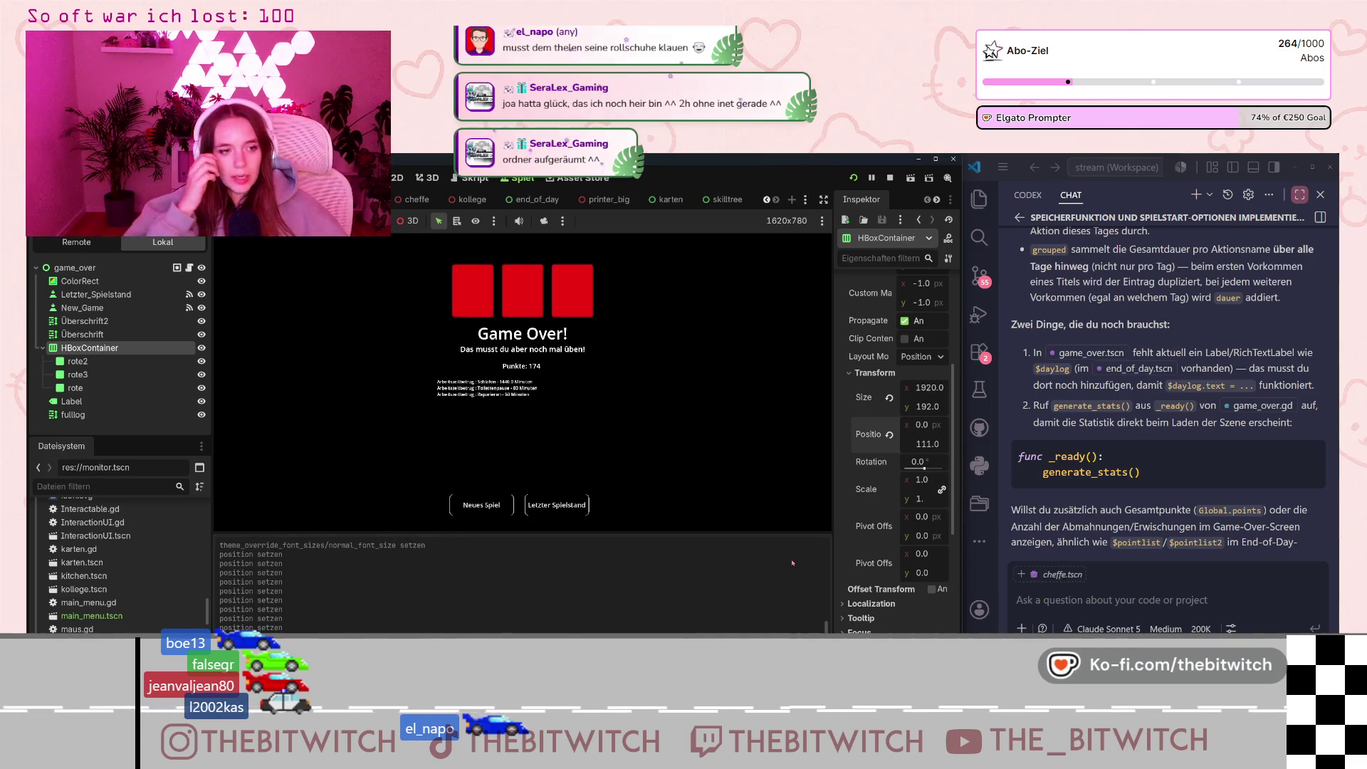